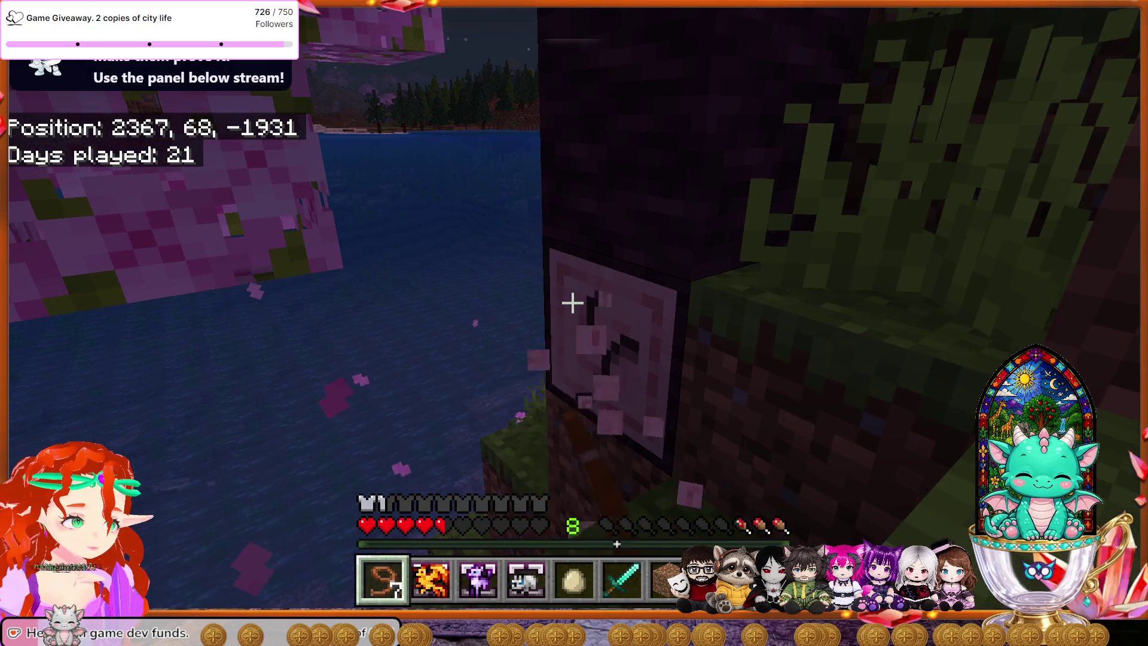
{"action": "left_click_drag", "start_coordinate": [573, 303], "coordinate": [572, 303]}
Step: Swim from the cherry log onto the grassy ledge and climb into the pink canopy near 2369, 67, -1933
{"action": "key", "text": "w"}
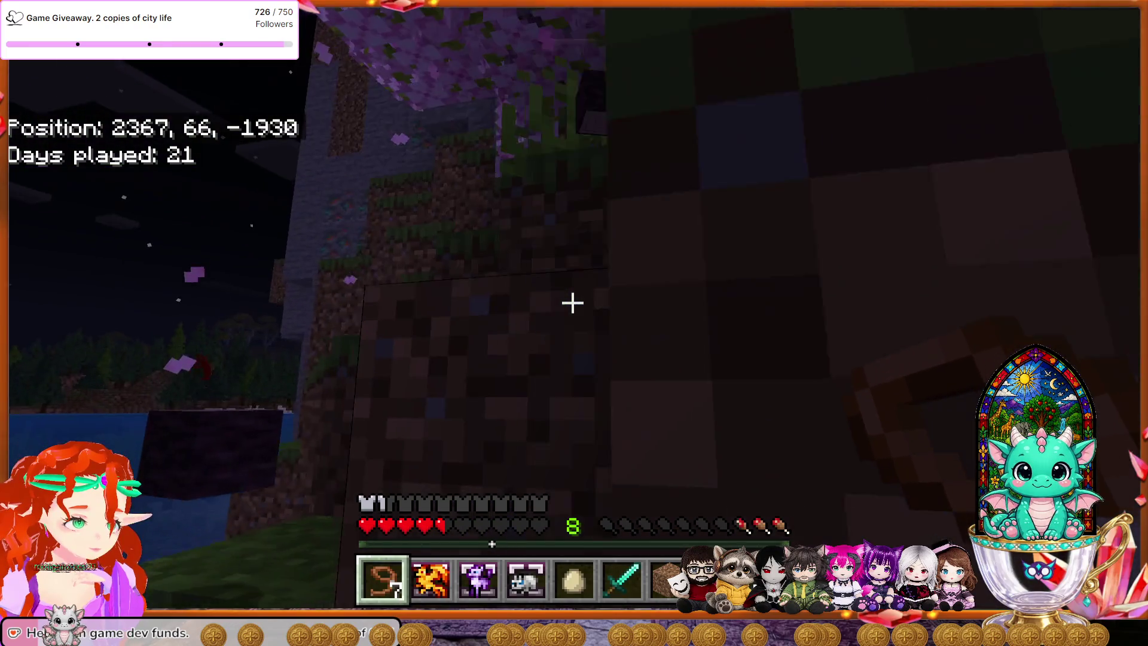
{"action": "key", "text": "w"}
{"action": "key", "text": "w"}
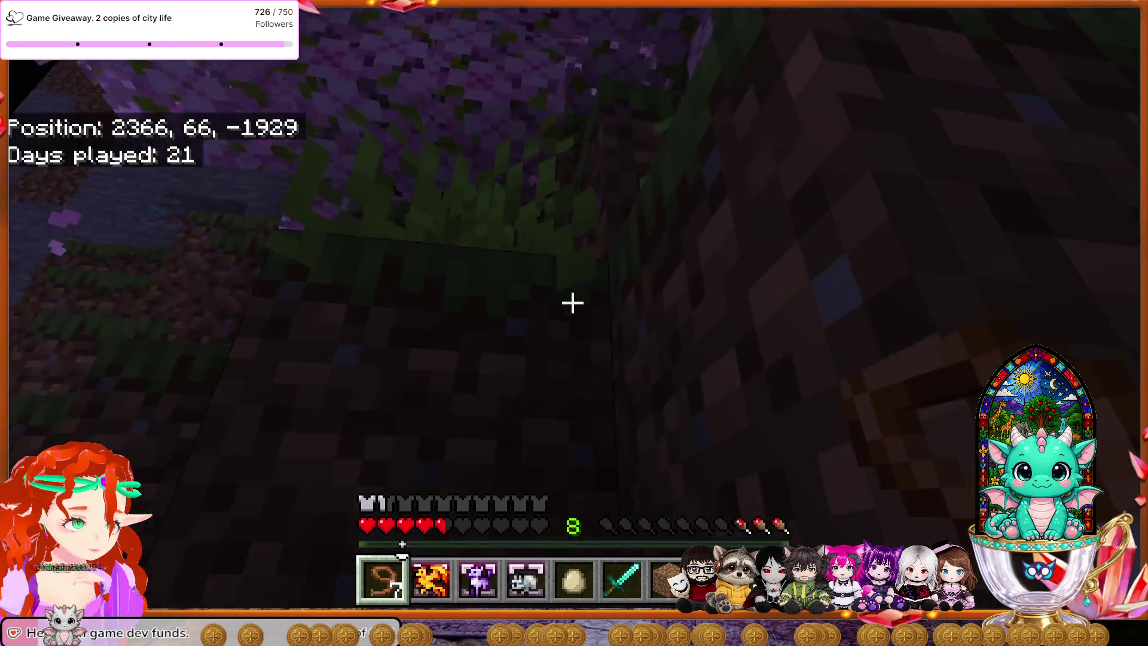
{"action": "key", "text": "w"}
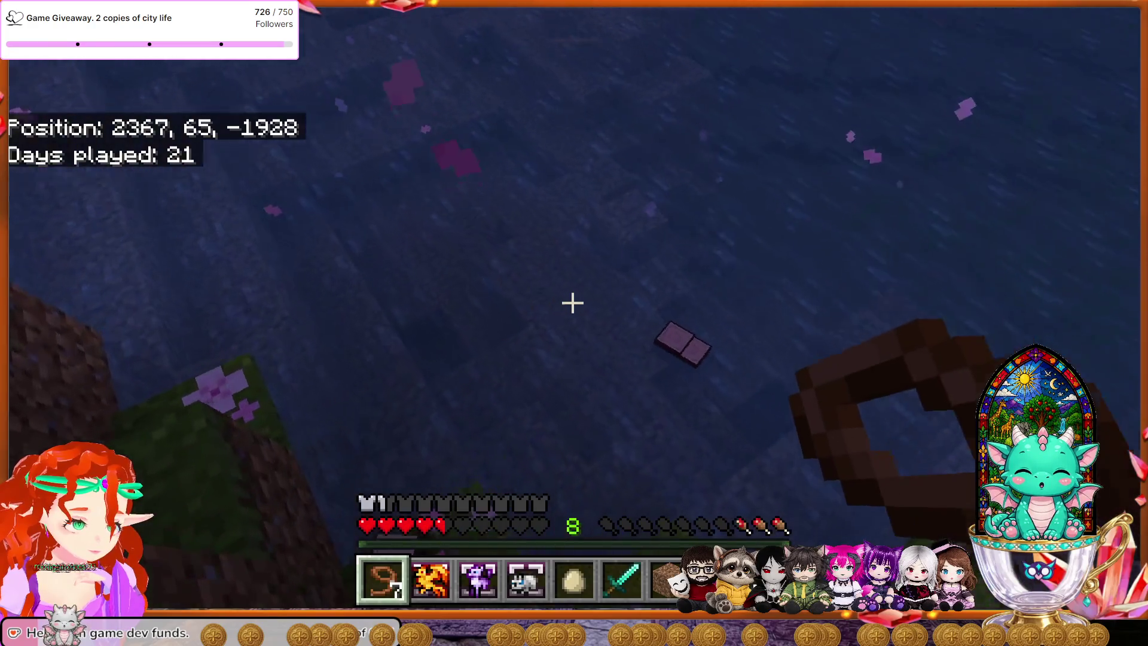
{"action": "key", "text": "w"}
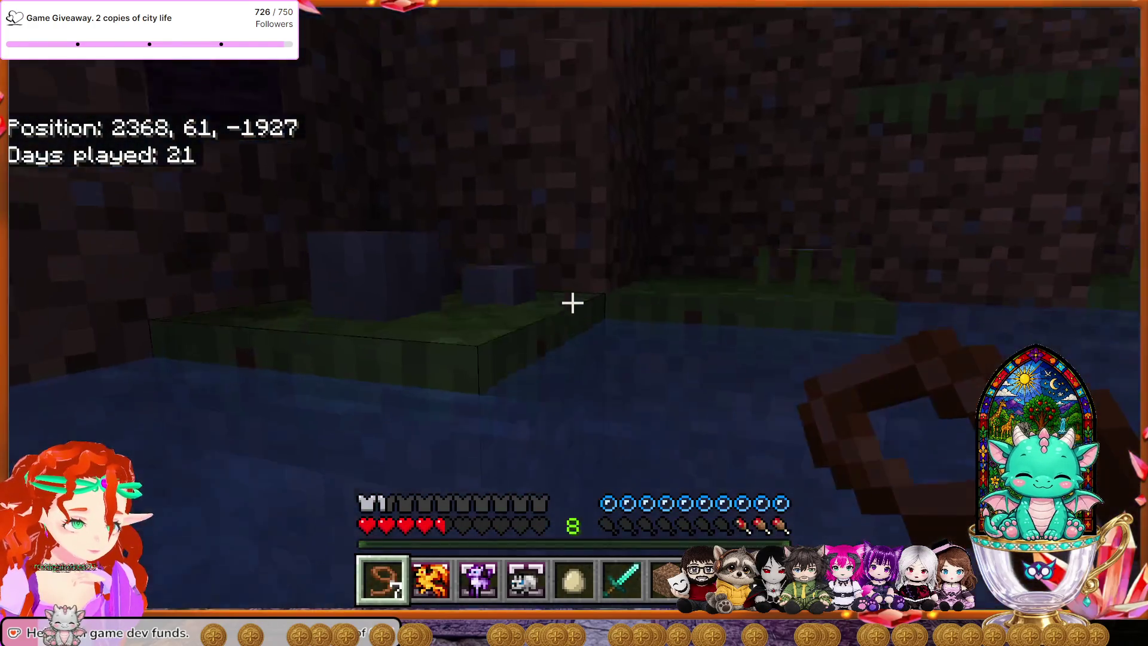
{"action": "key", "text": "w"}
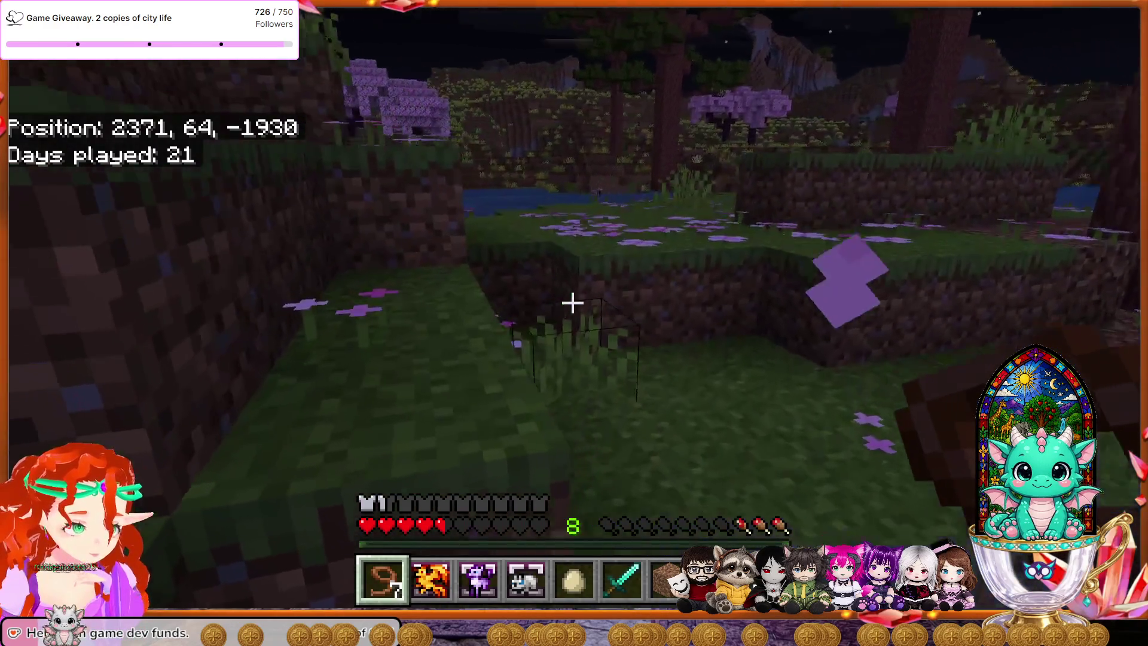
{"action": "key", "text": "w"}
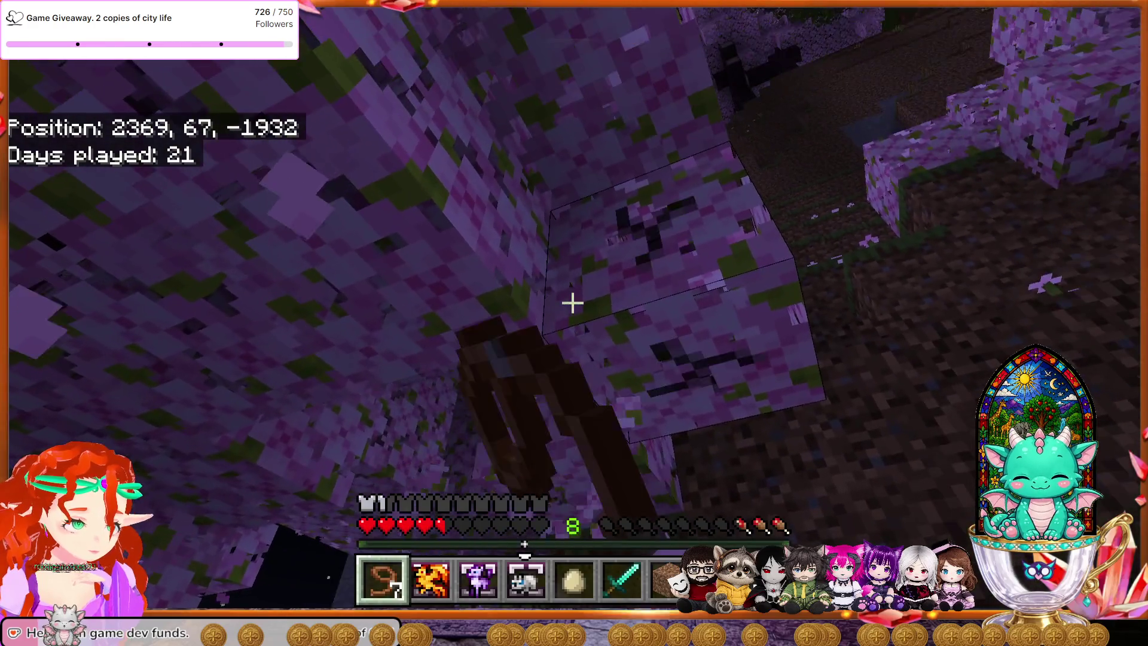
Step: Break cherry leaf blocks around the trunk and overhead, ending on the grassy slope near 2366, 68, -1930
{"action": "left_click", "coordinate": [572, 303]}
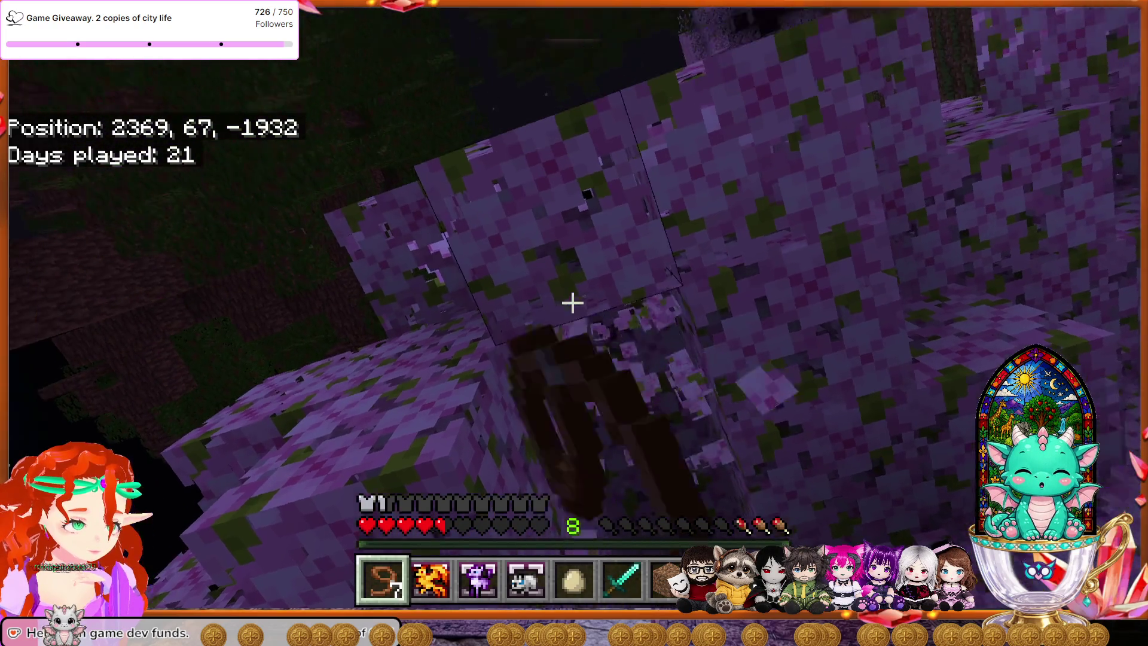
{"action": "left_click", "coordinate": [573, 303]}
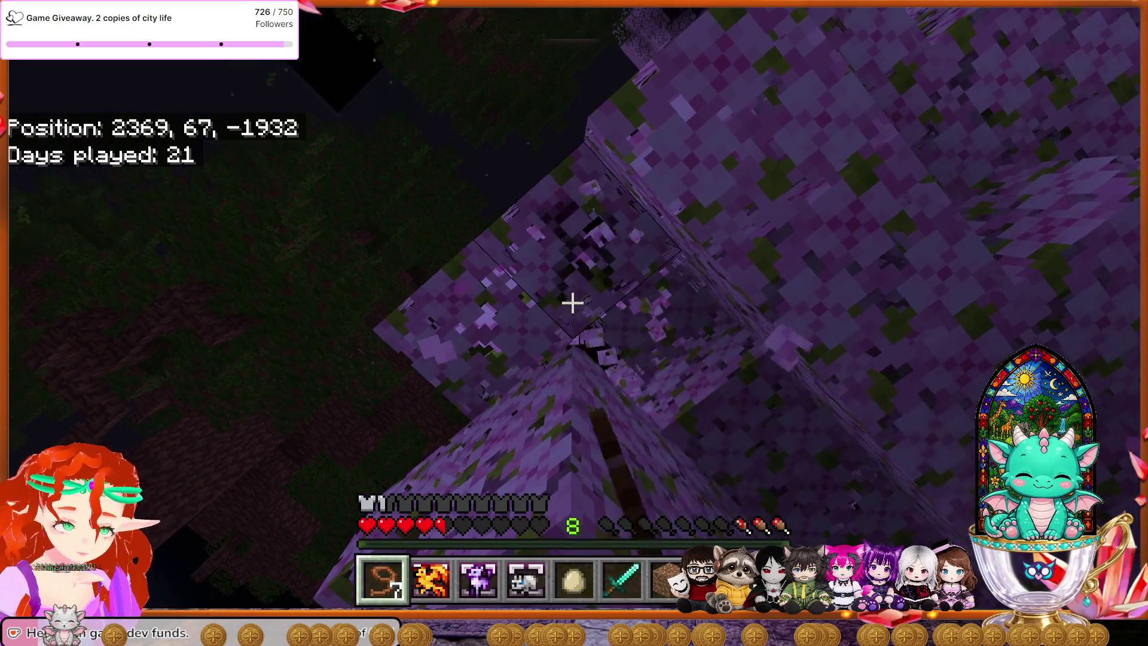
{"action": "left_click", "coordinate": [573, 302]}
{"action": "left_click", "coordinate": [572, 303]}
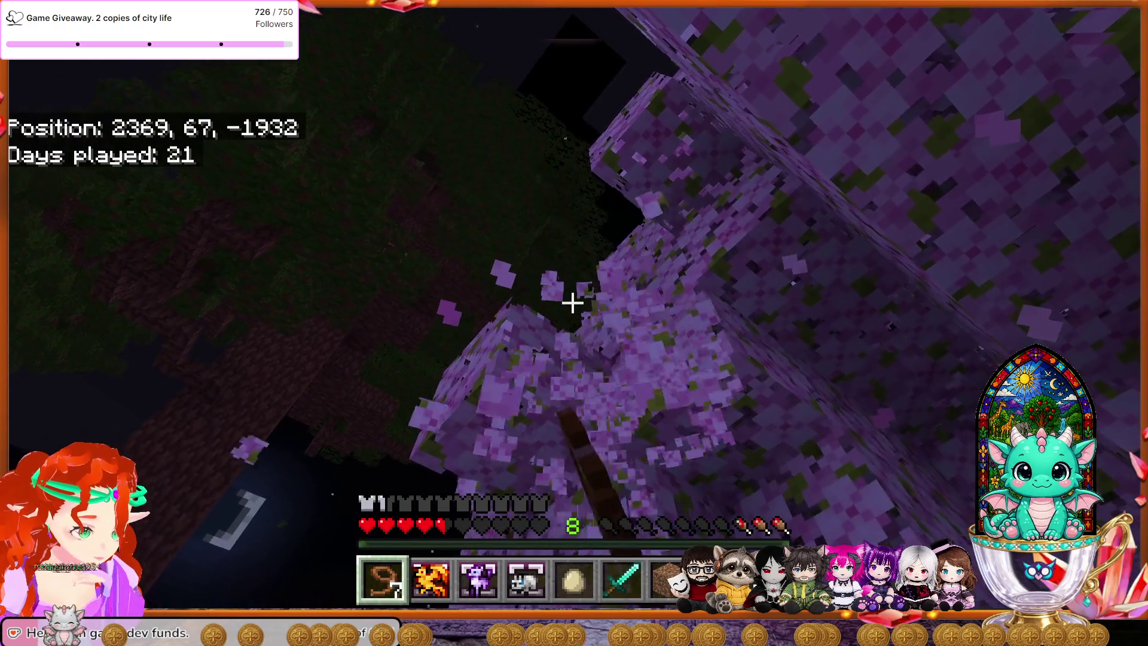
{"action": "left_click", "coordinate": [572, 303]}
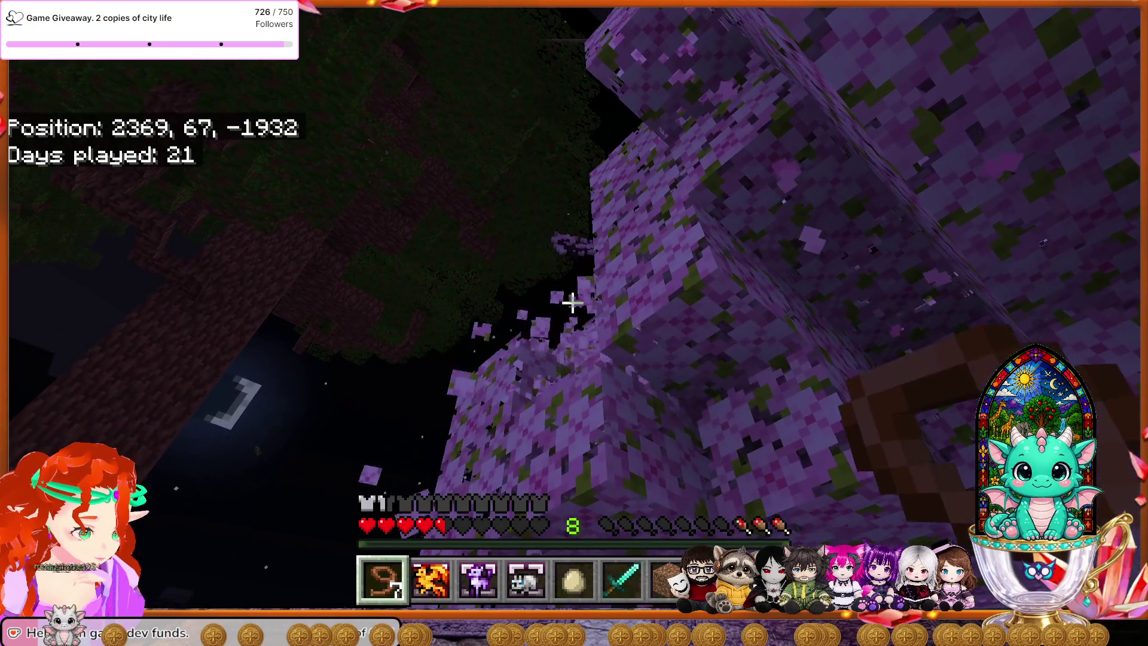
{"action": "left_click", "coordinate": [572, 303]}
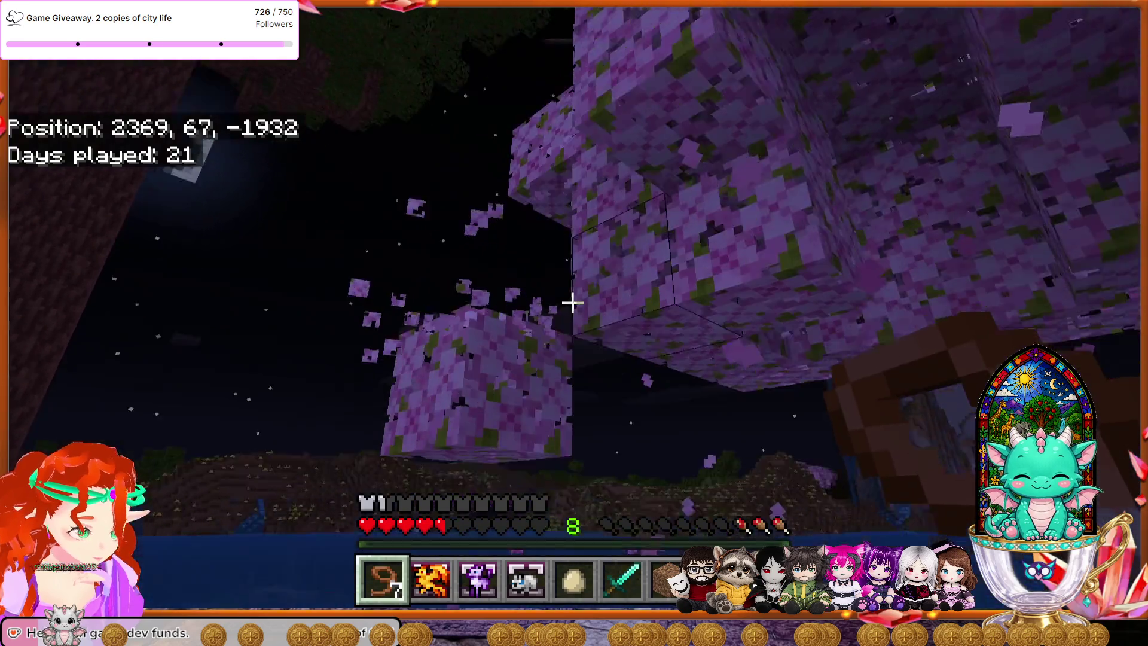
{"action": "left_click", "coordinate": [573, 302]}
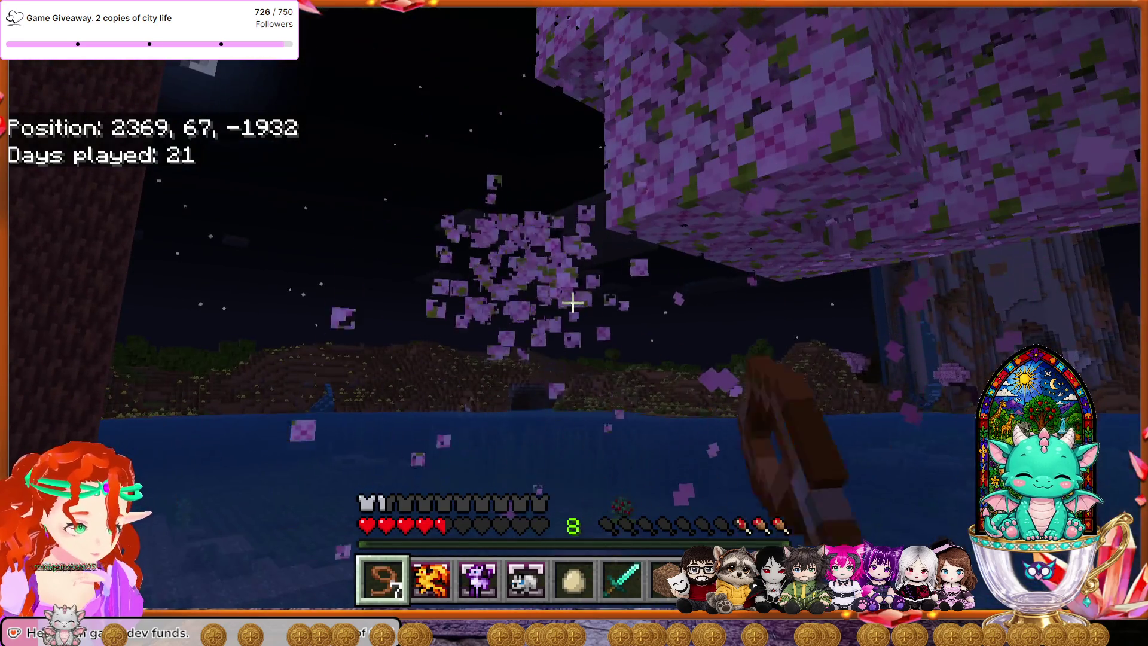
{"action": "left_click", "coordinate": [572, 302]}
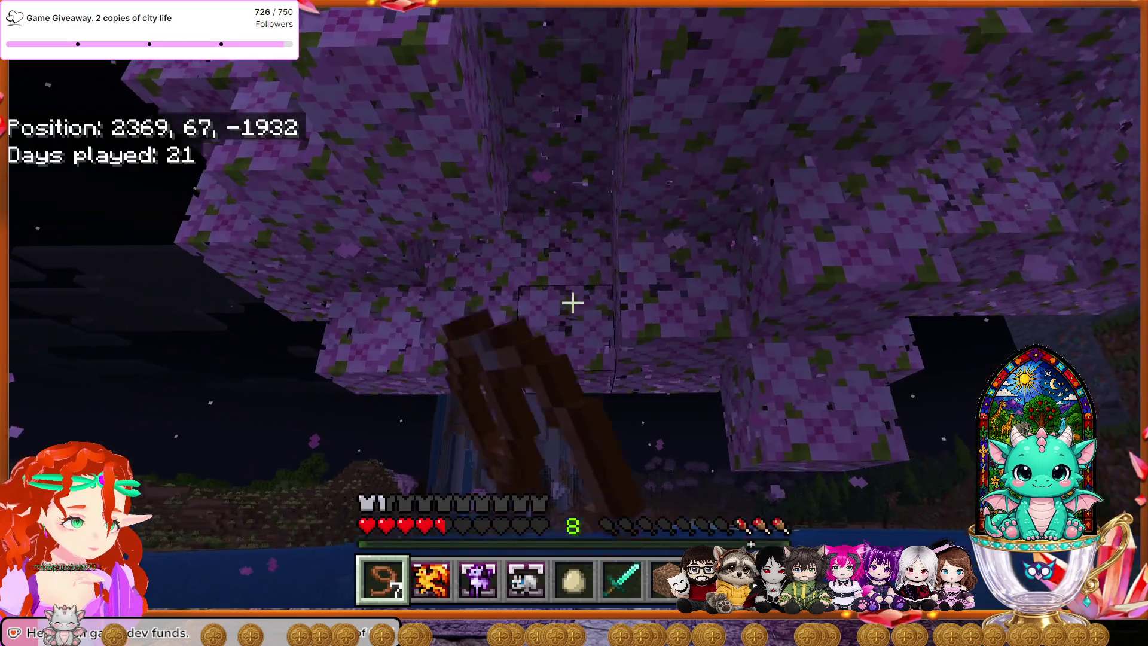
{"action": "left_click", "coordinate": [573, 303]}
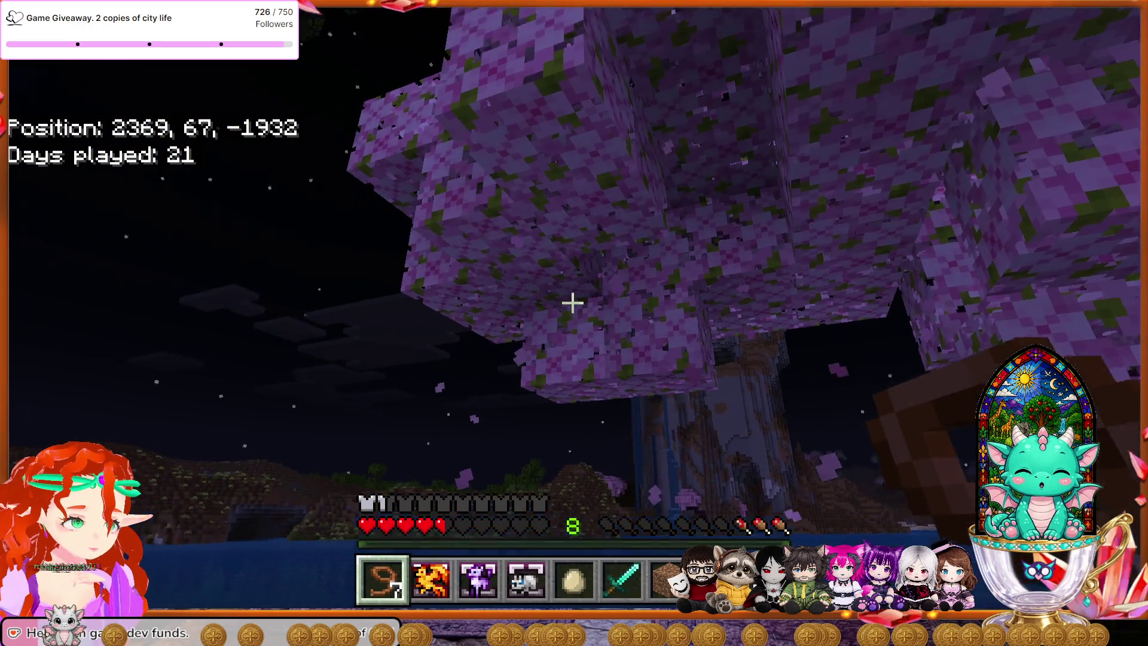
{"action": "left_click", "coordinate": [572, 303]}
{"action": "left_click", "coordinate": [572, 303]}
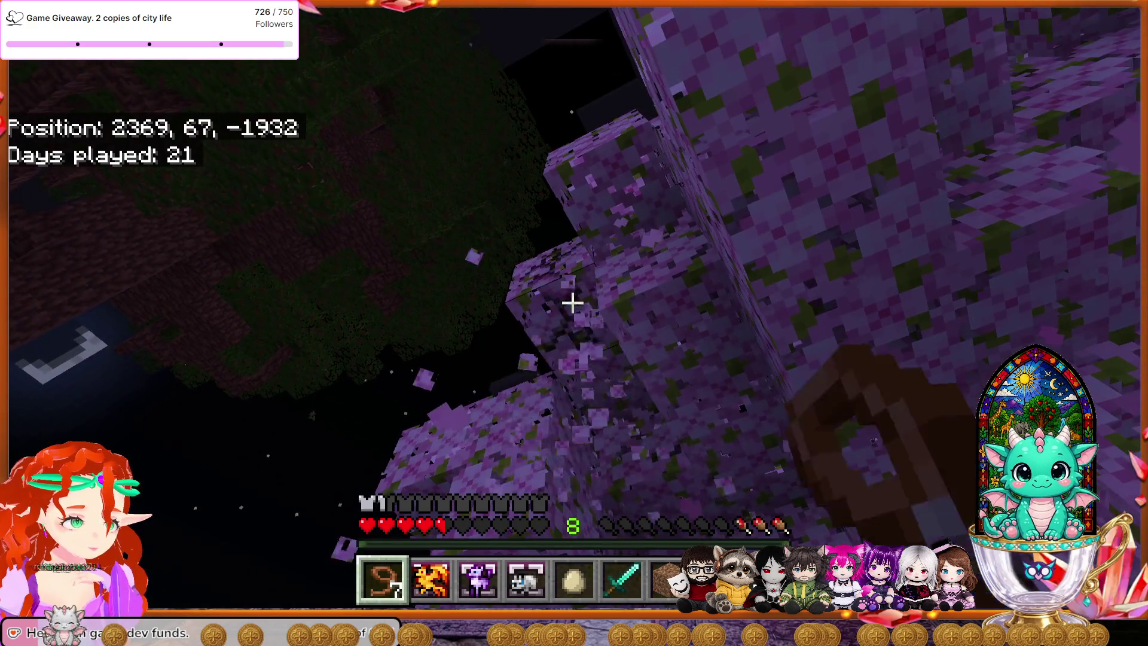
{"action": "left_click", "coordinate": [572, 302]}
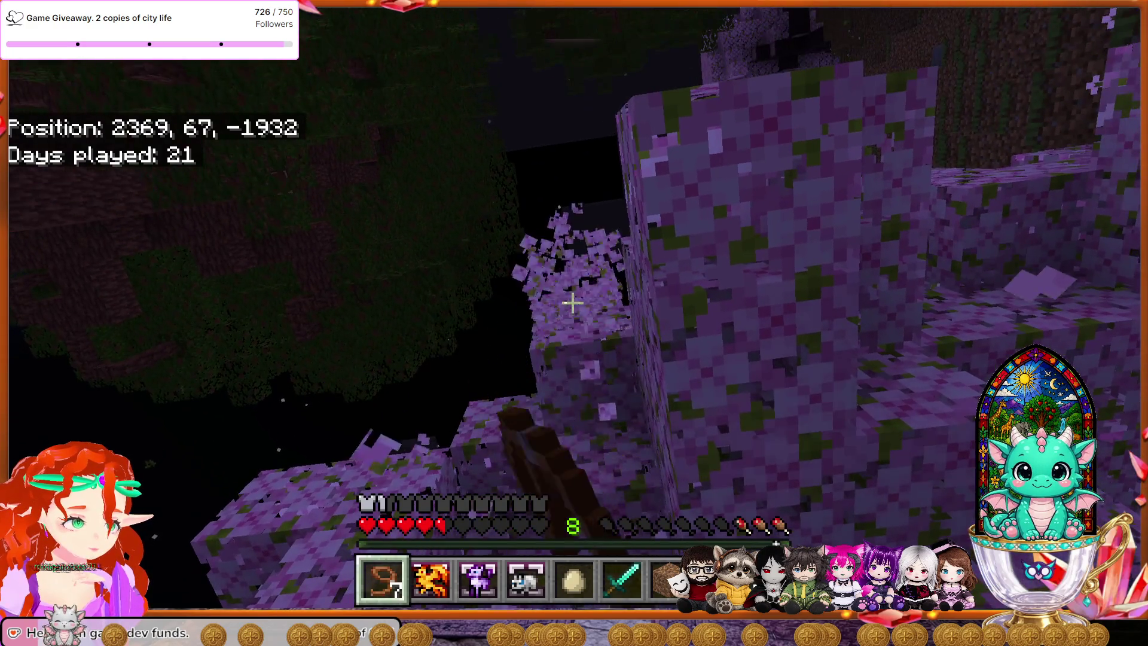
{"action": "left_click", "coordinate": [572, 303]}
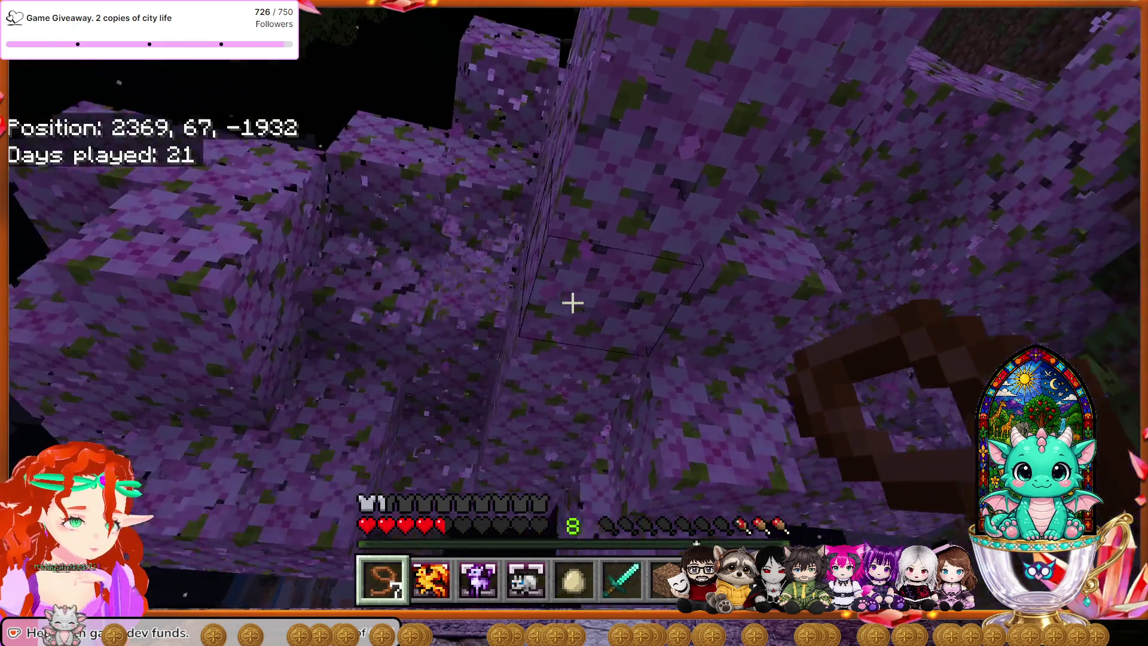
{"action": "left_click", "coordinate": [572, 302]}
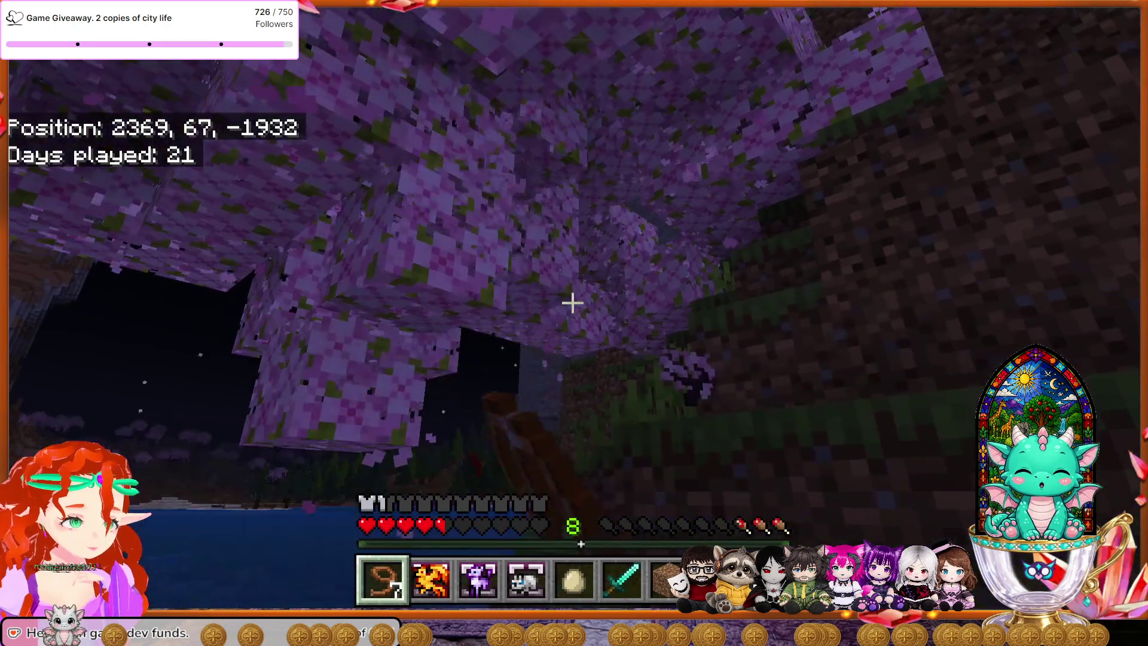
{"action": "key", "text": "space"}
Step: Walk downhill, swim to the shore, climb out of the pit, and view the creative inventory's 'dirt' search
{"action": "key", "text": "w"}
{"action": "key", "text": "space"}
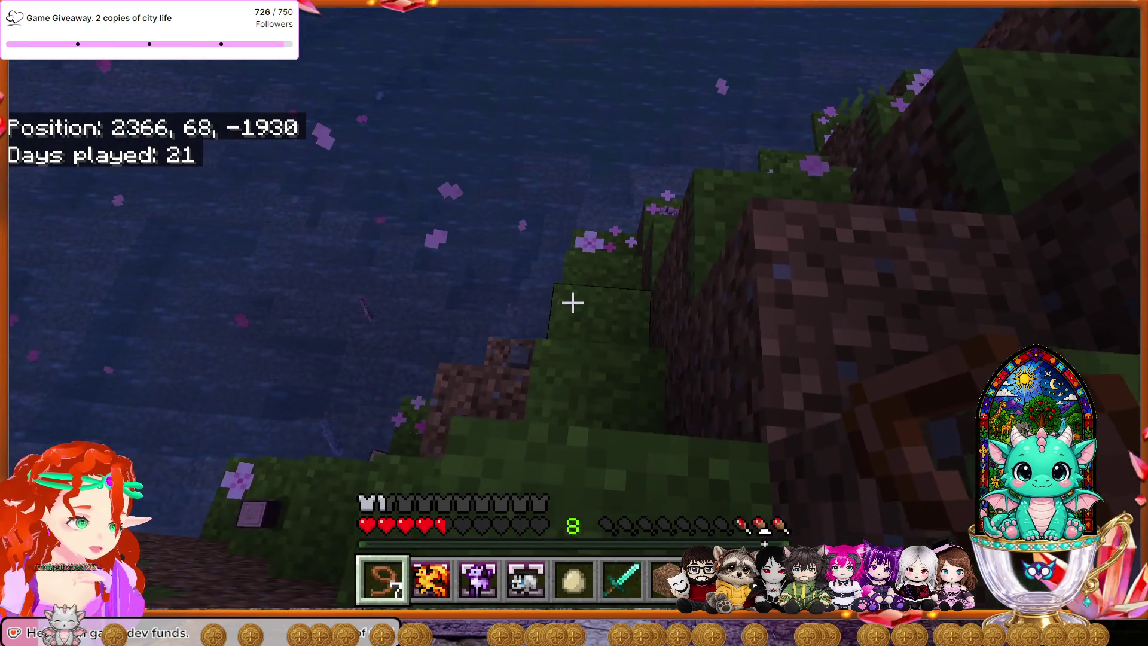
{"action": "key", "text": "w"}
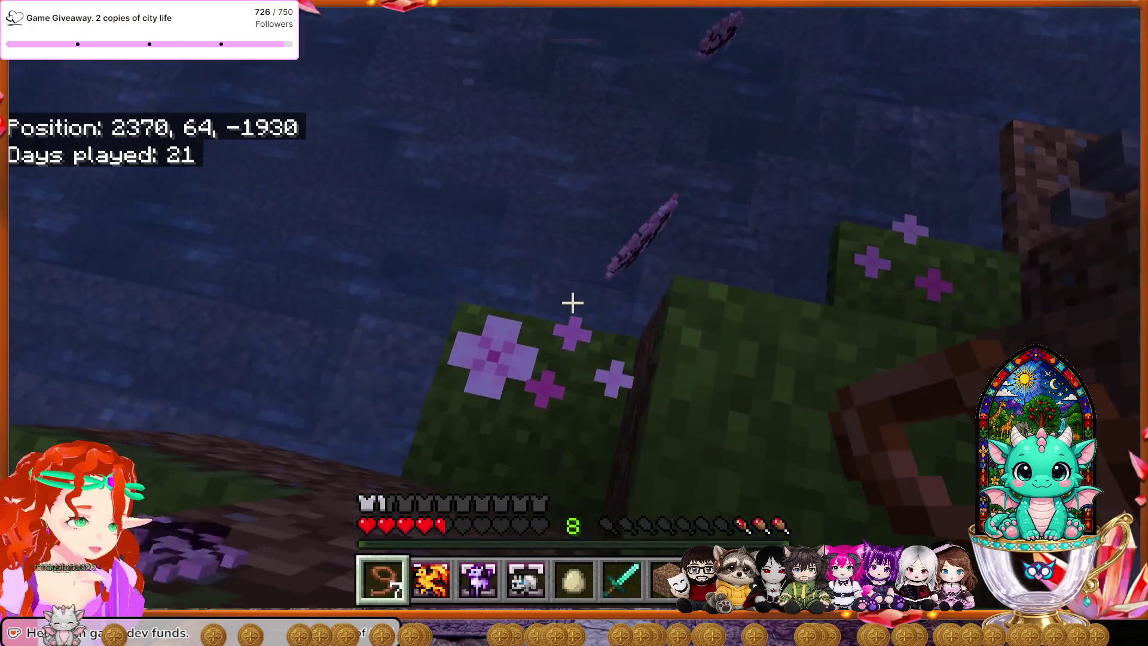
{"action": "key", "text": "w"}
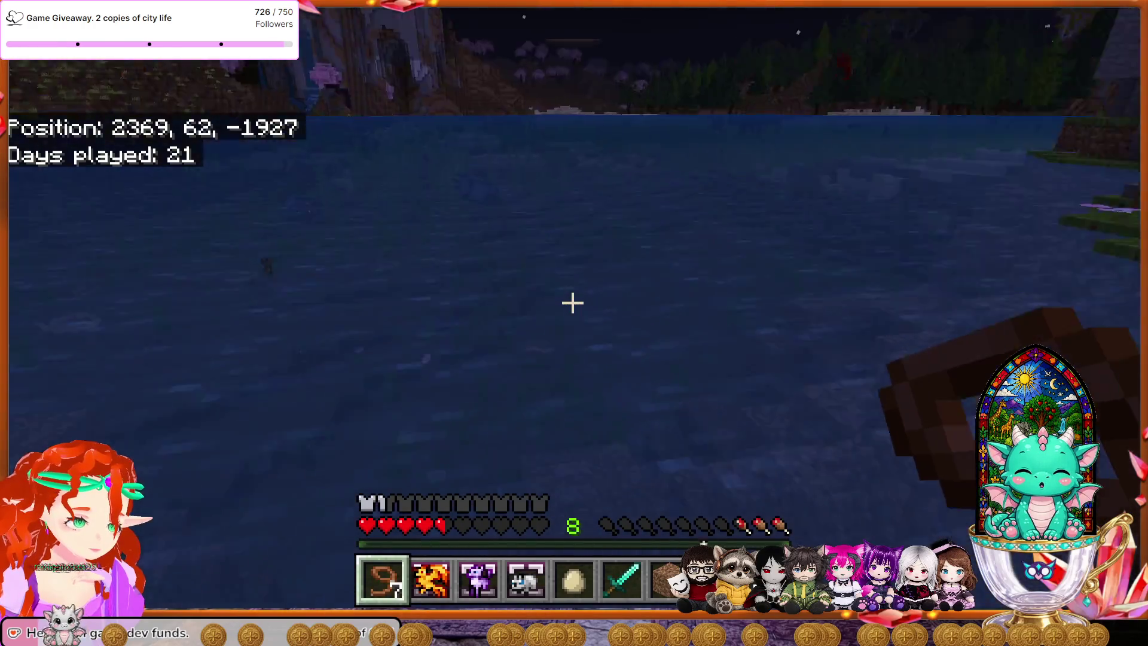
{"action": "key", "text": "w"}
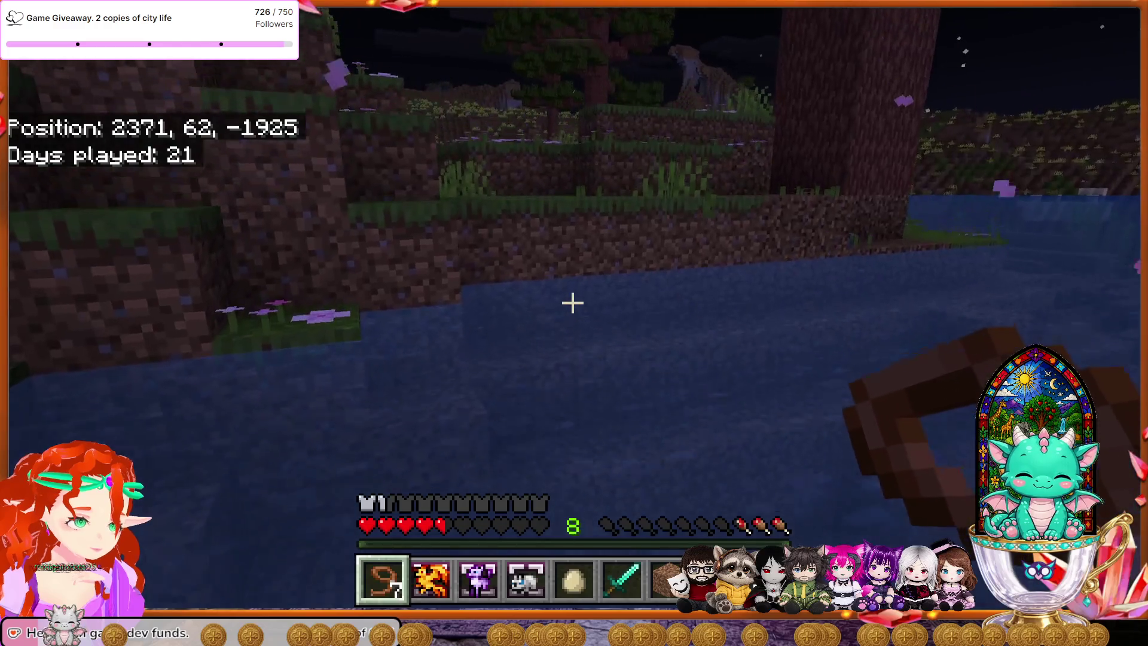
{"action": "key", "text": "w"}
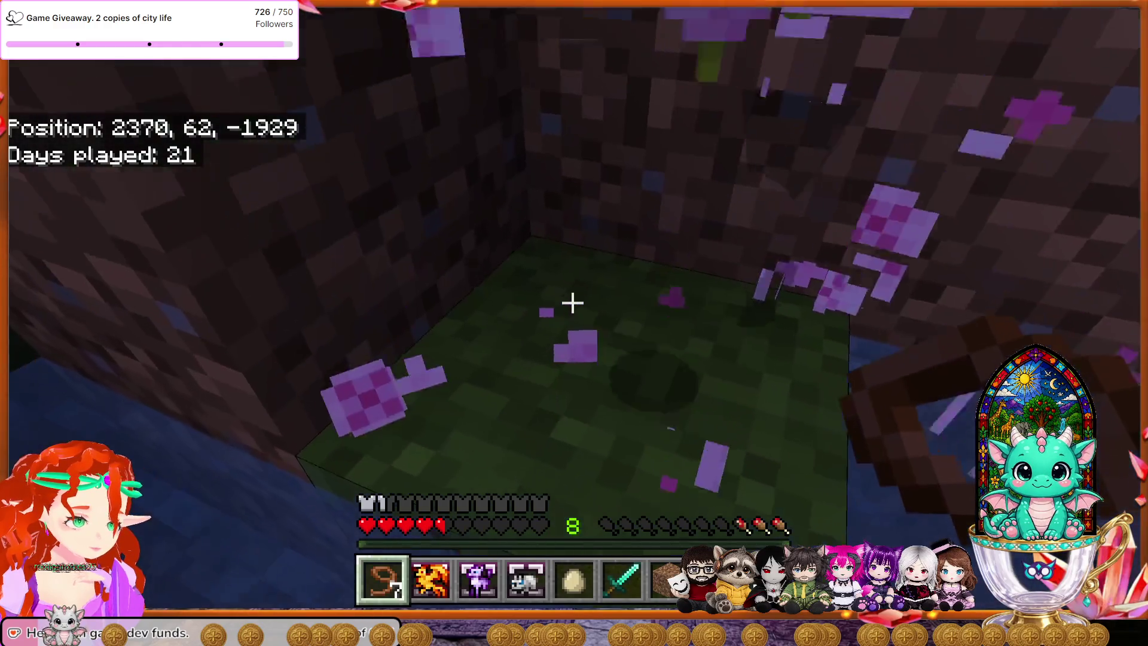
{"action": "key", "text": "w"}
{"action": "key", "text": "space"}
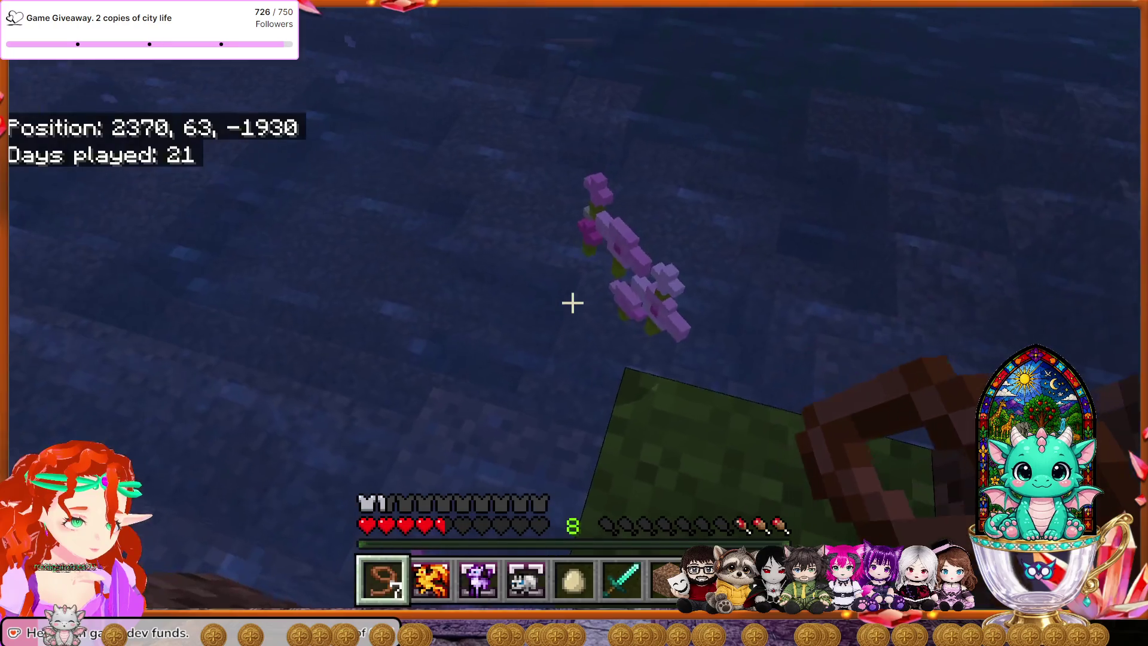
{"action": "key", "text": "e"}
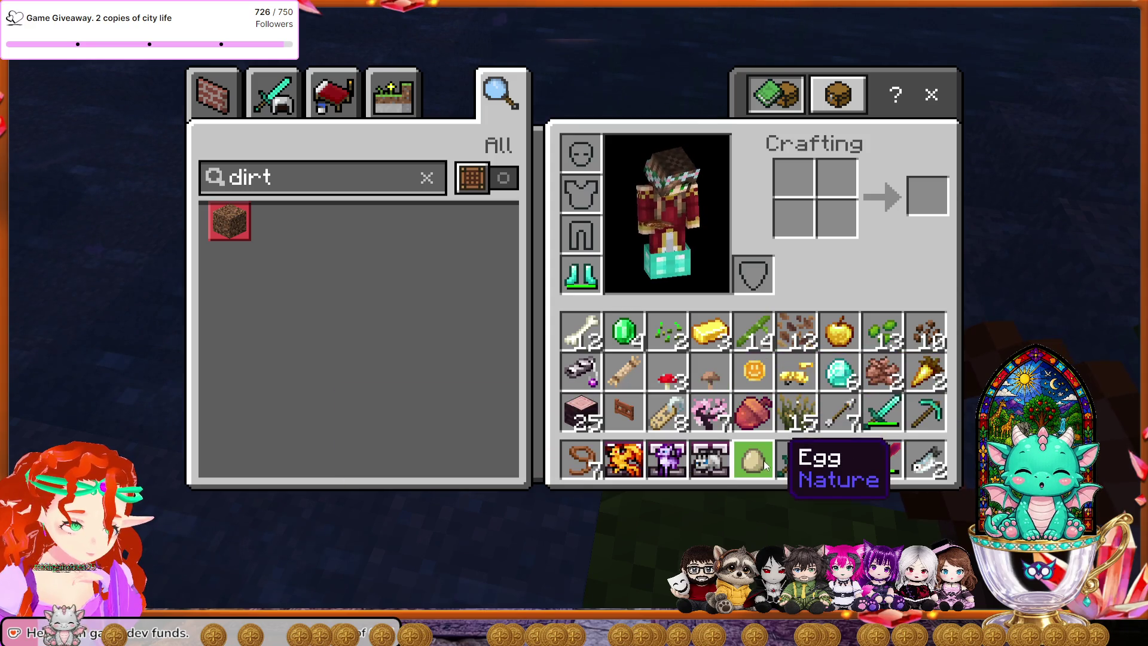
Step: Close the inventory, hold the pink petals, and break petal patches until the stack reaches 28
{"action": "key", "text": "Escape"}
{"action": "key", "text": "5"}
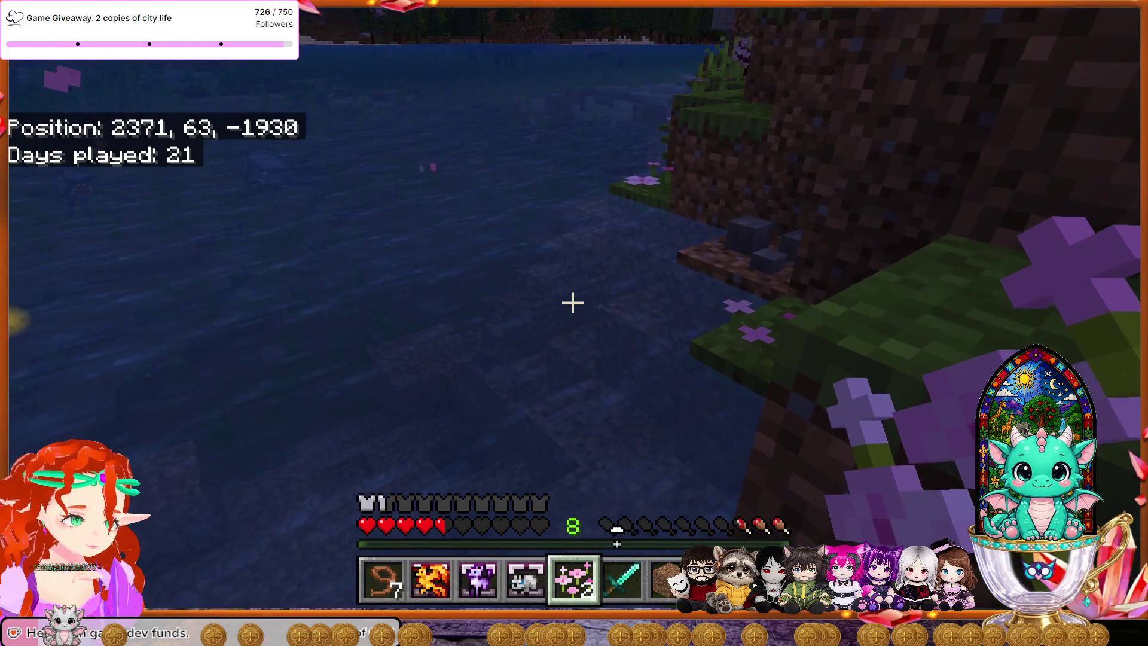
{"action": "key", "text": "w"}
{"action": "left_click", "coordinate": [573, 304]}
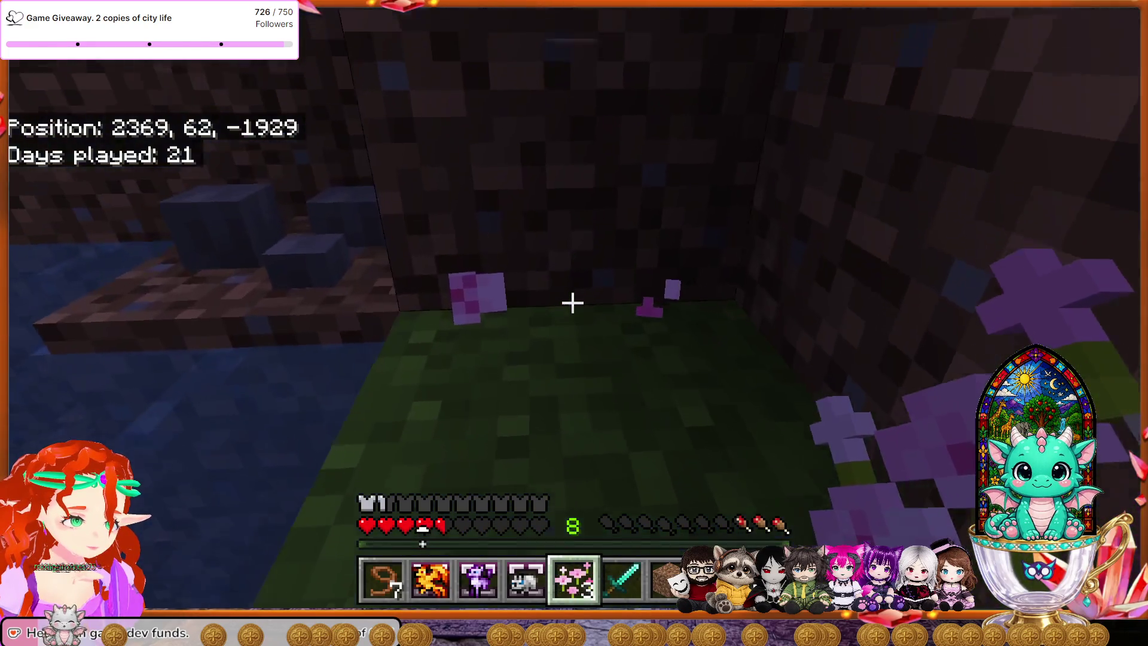
{"action": "key", "text": "w"}
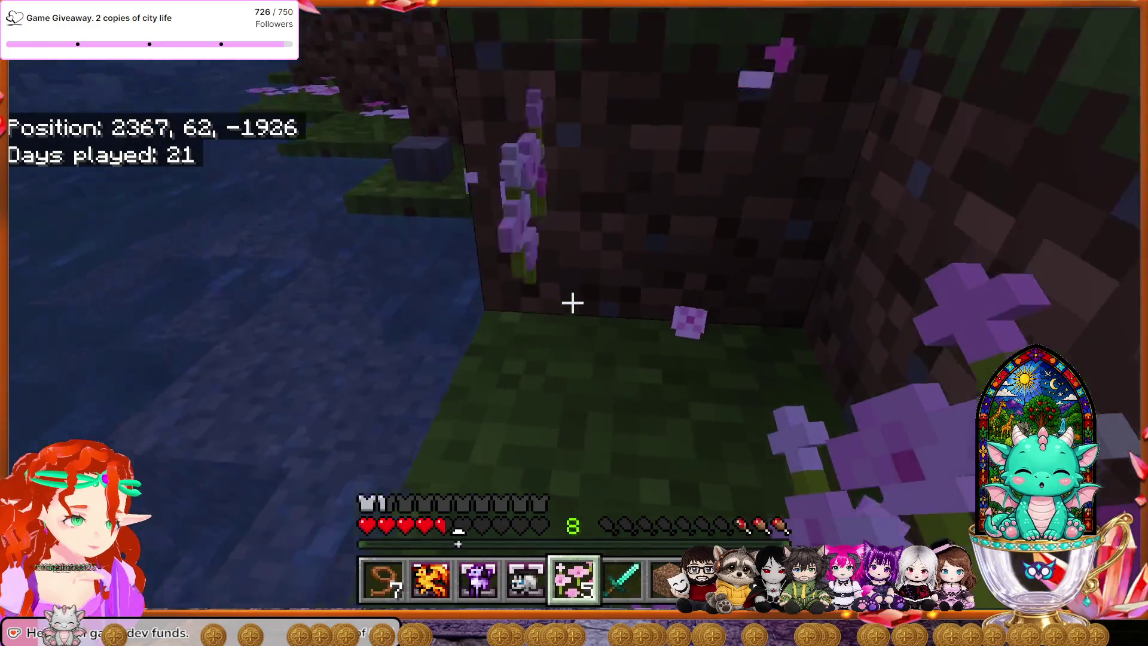
{"action": "left_click", "coordinate": [573, 303]}
{"action": "key", "text": "space"}
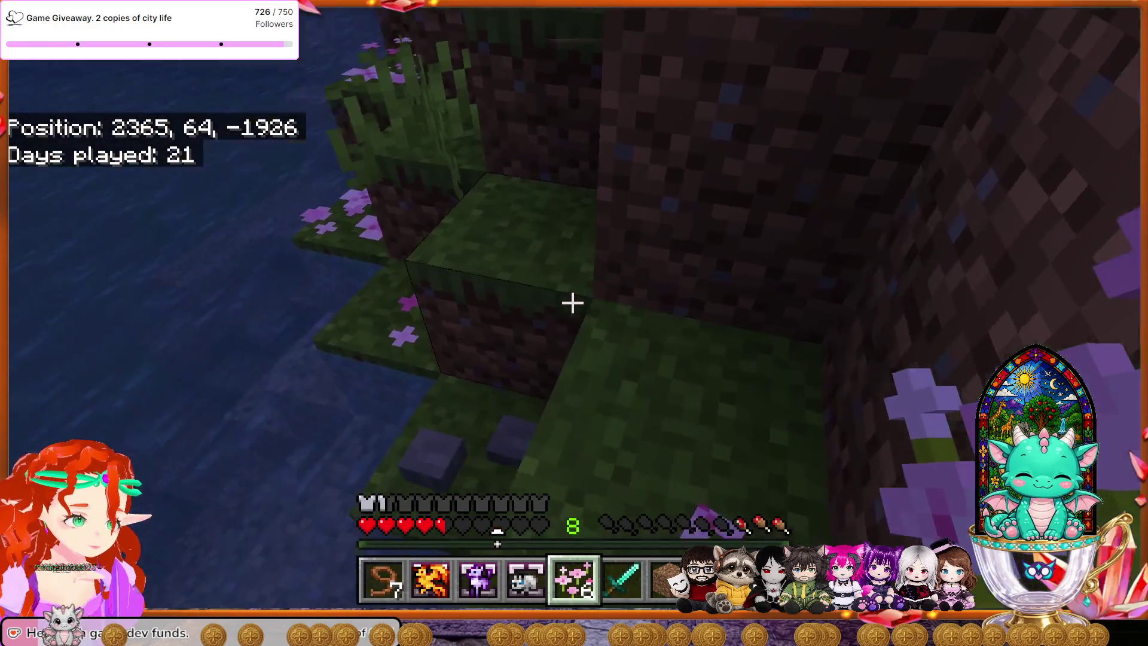
{"action": "key", "text": "w"}
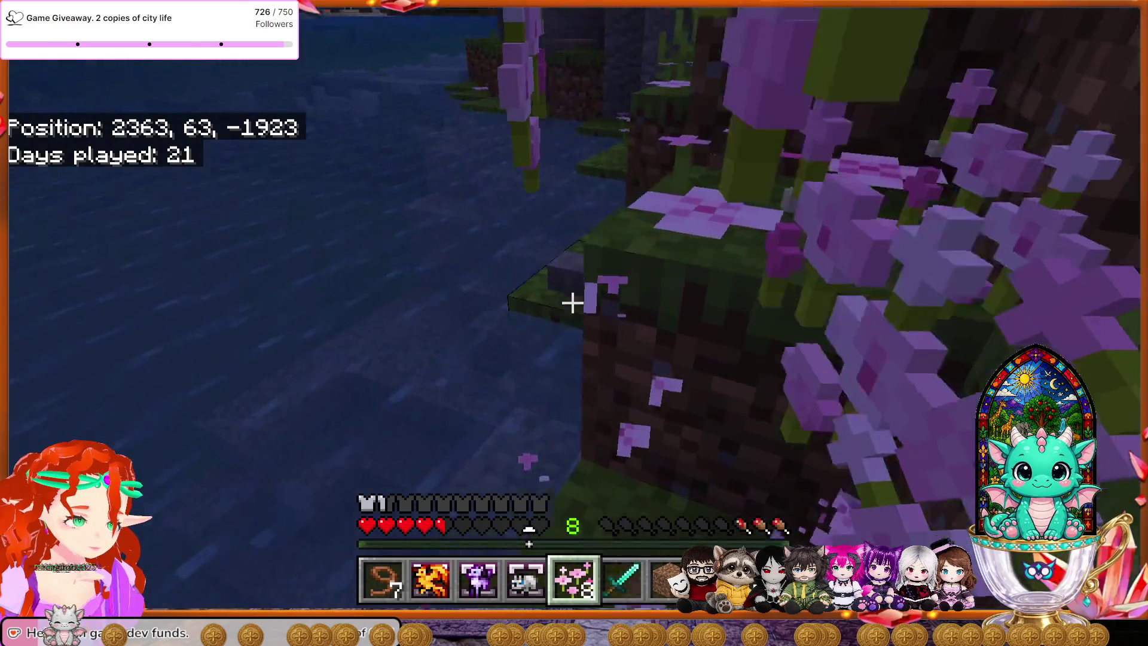
{"action": "key", "text": "w"}
{"action": "left_click", "coordinate": [573, 303]}
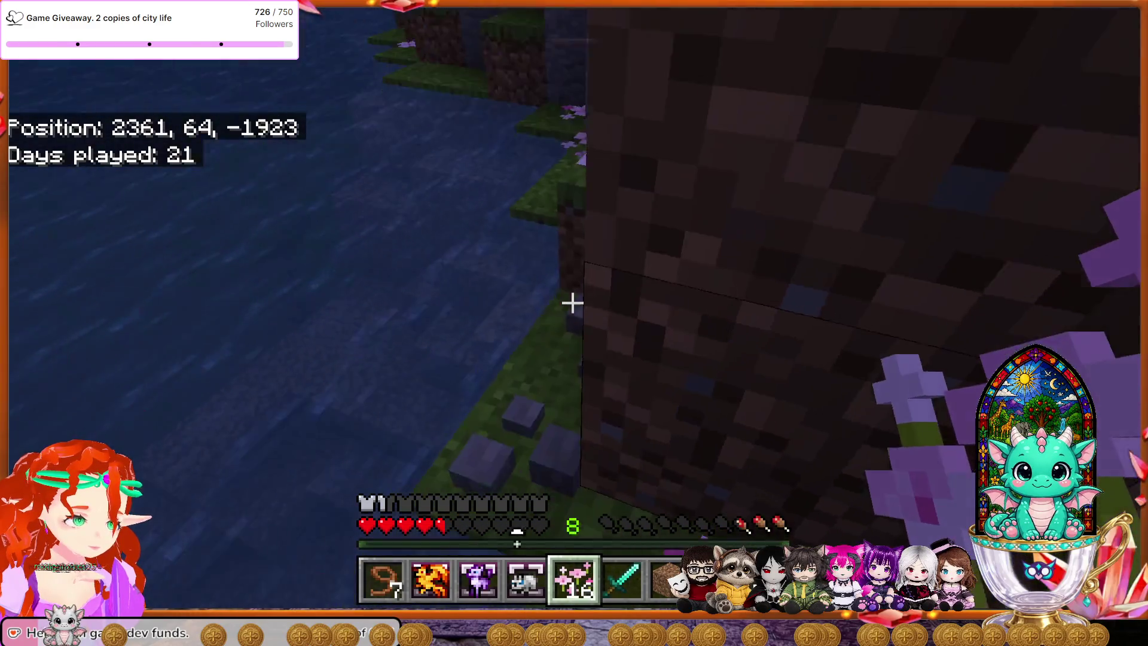
{"action": "key", "text": "w"}
{"action": "left_click", "coordinate": [573, 303]}
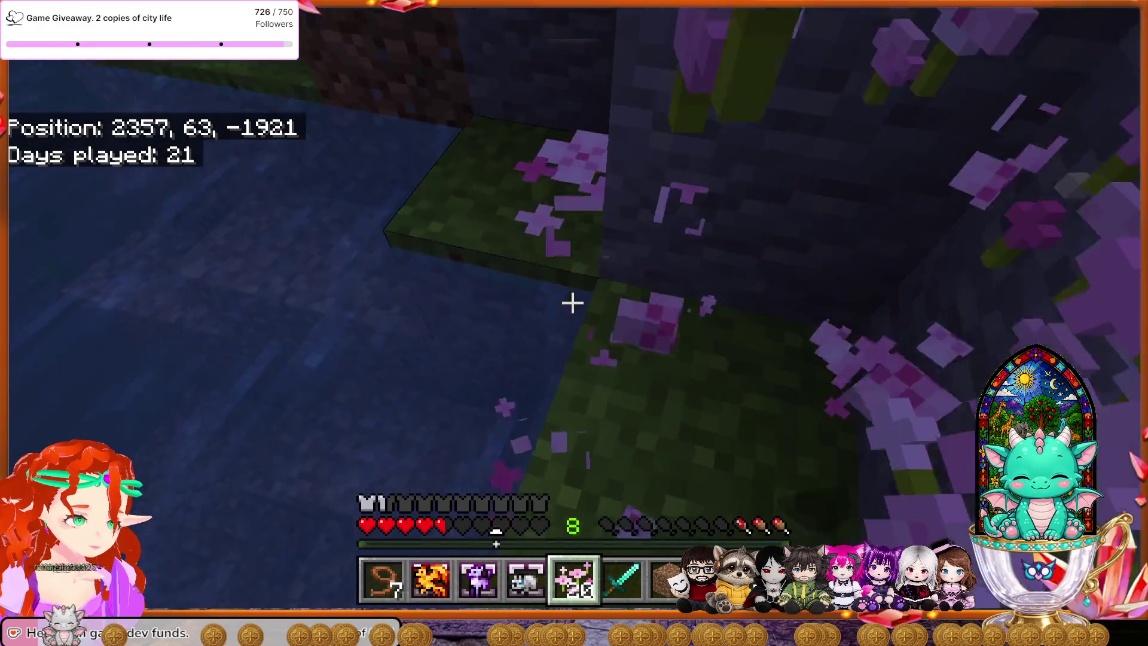
{"action": "key", "text": "w"}
{"action": "left_click", "coordinate": [573, 303]}
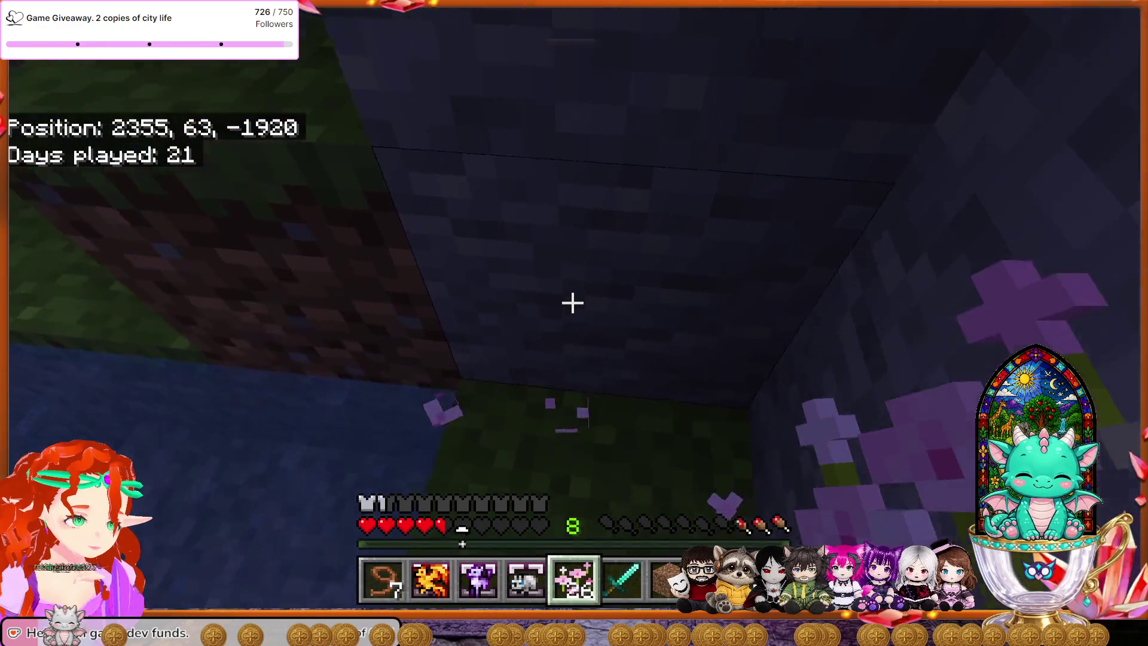
Step: Walk along the shoreline up and over the dirt bank to the flowery grass bank near 2372, 65, -1938
{"action": "key", "text": "w"}
{"action": "key", "text": "w"}
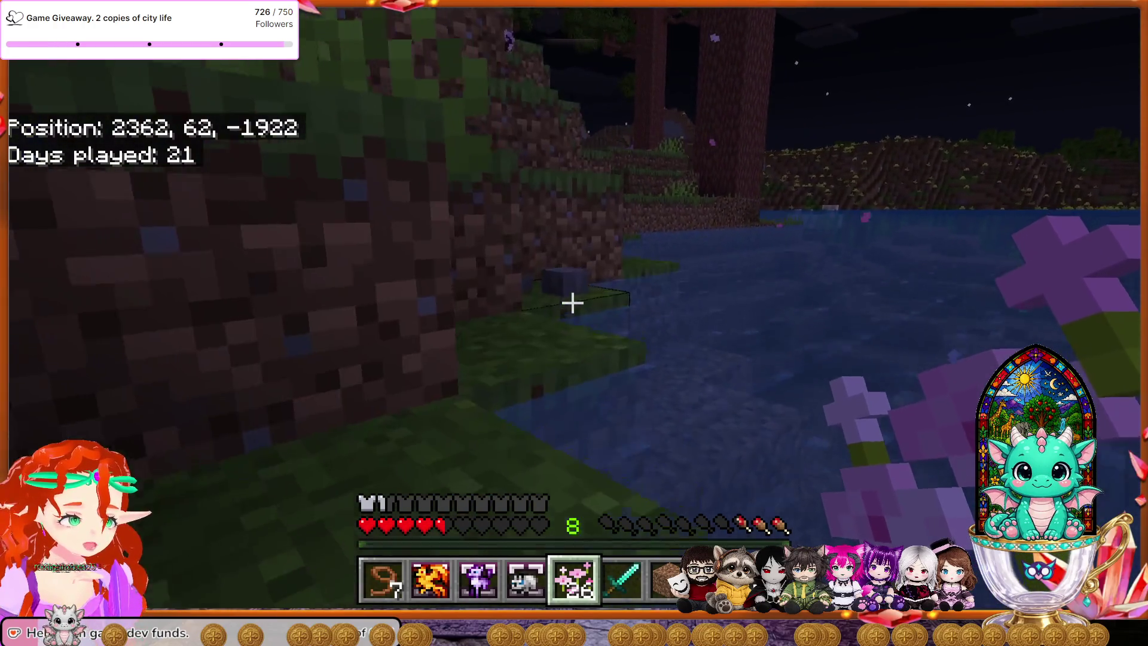
{"action": "key", "text": "w"}
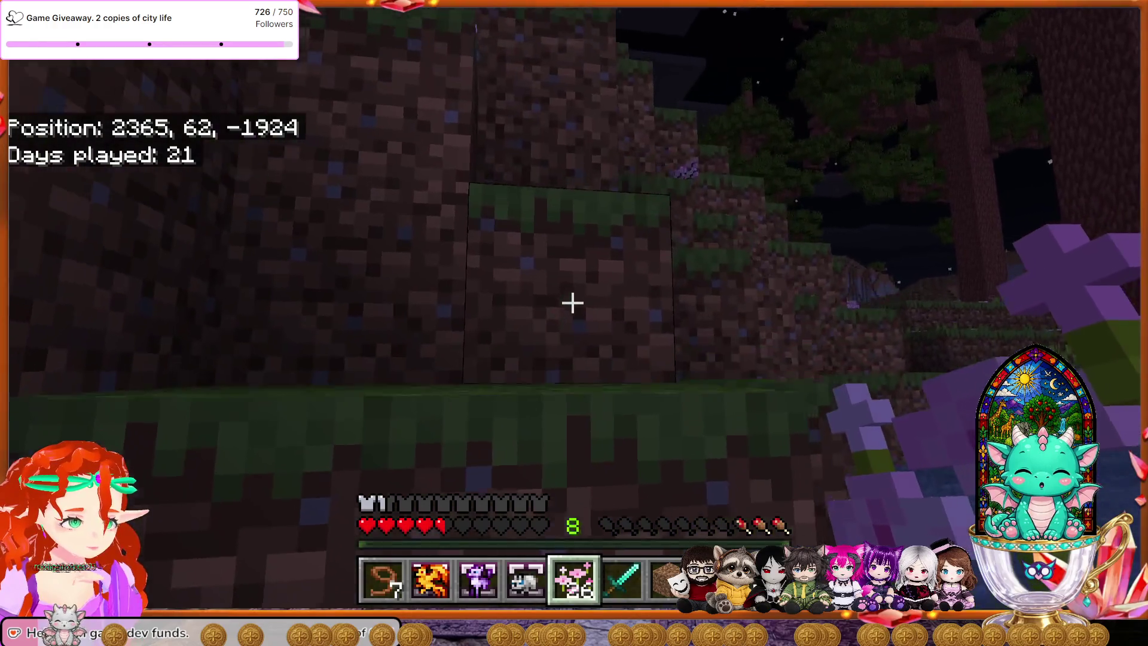
{"action": "key", "text": "w"}
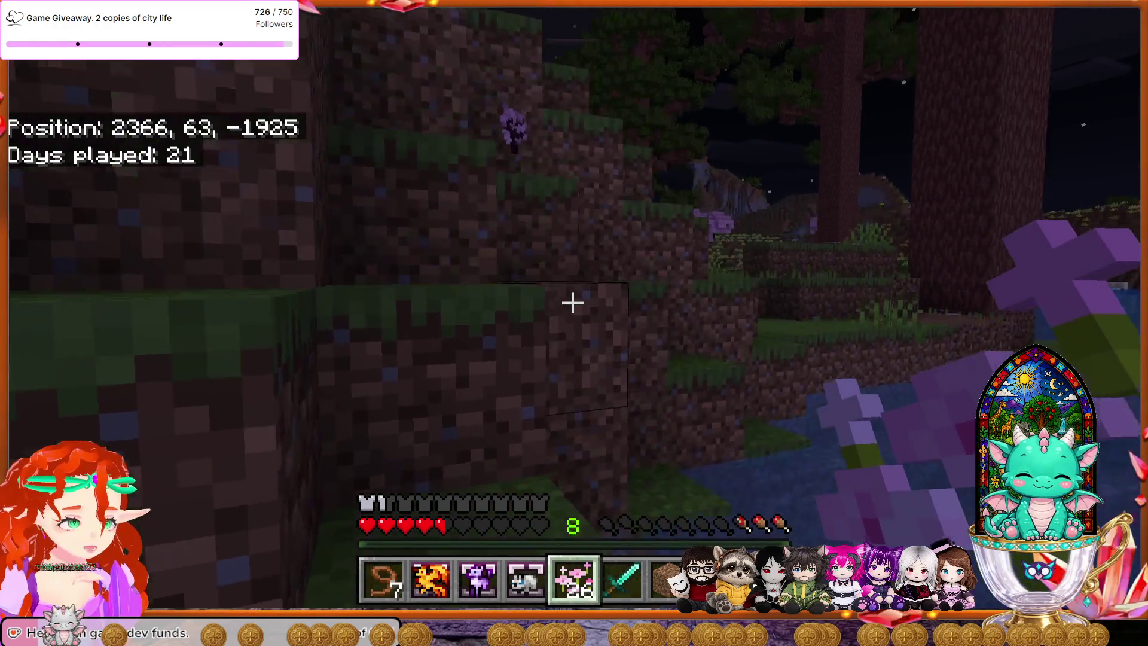
{"action": "key", "text": "w"}
{"action": "key", "text": "w"}
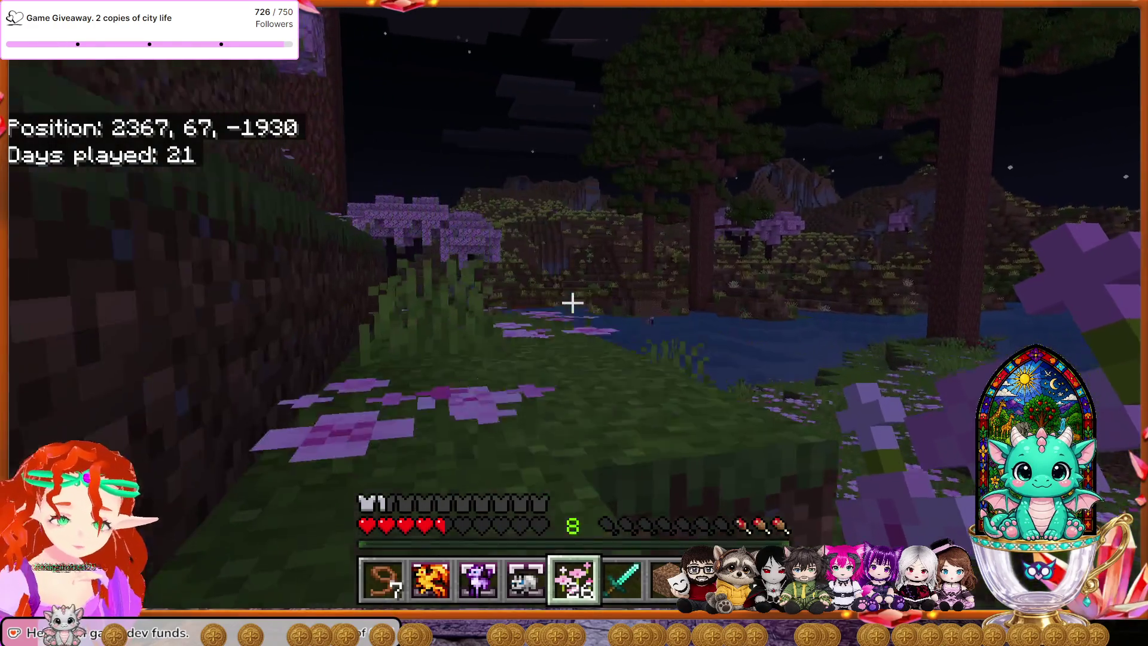
{"action": "key", "text": "w"}
{"action": "key", "text": "w"}
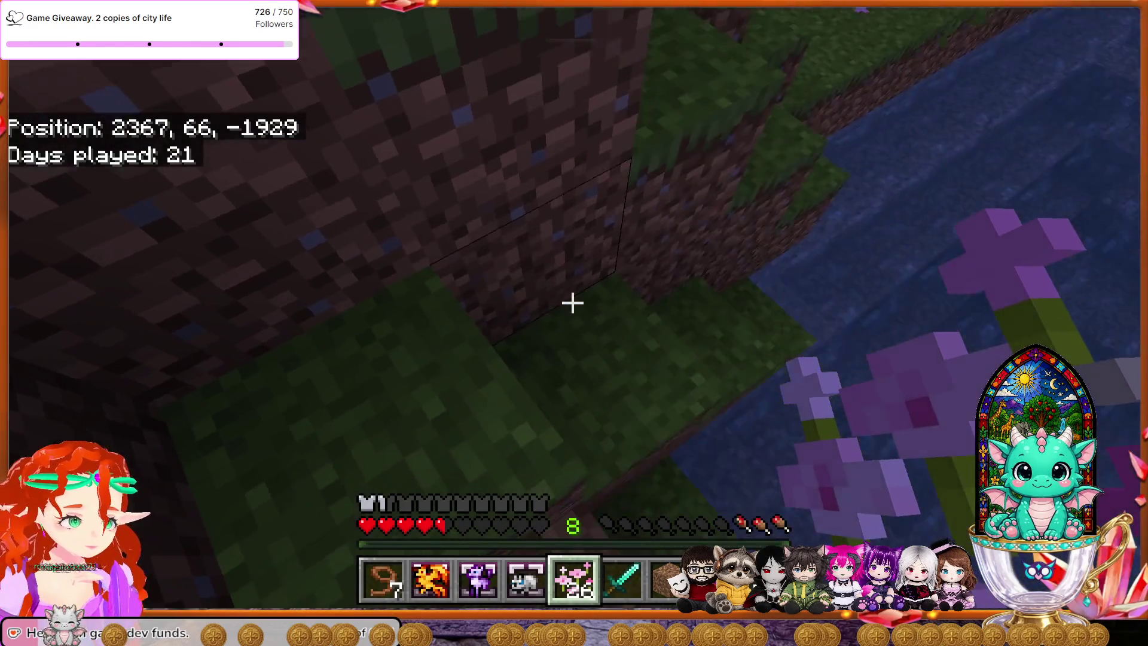
{"action": "key", "text": "w"}
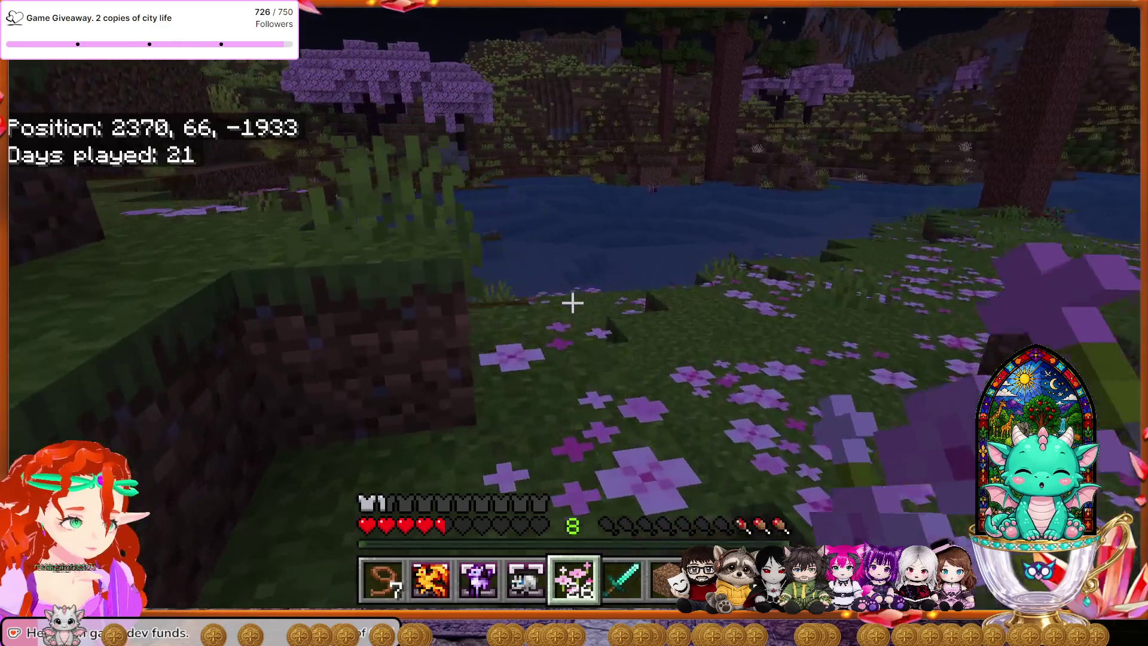
{"action": "key", "text": "w"}
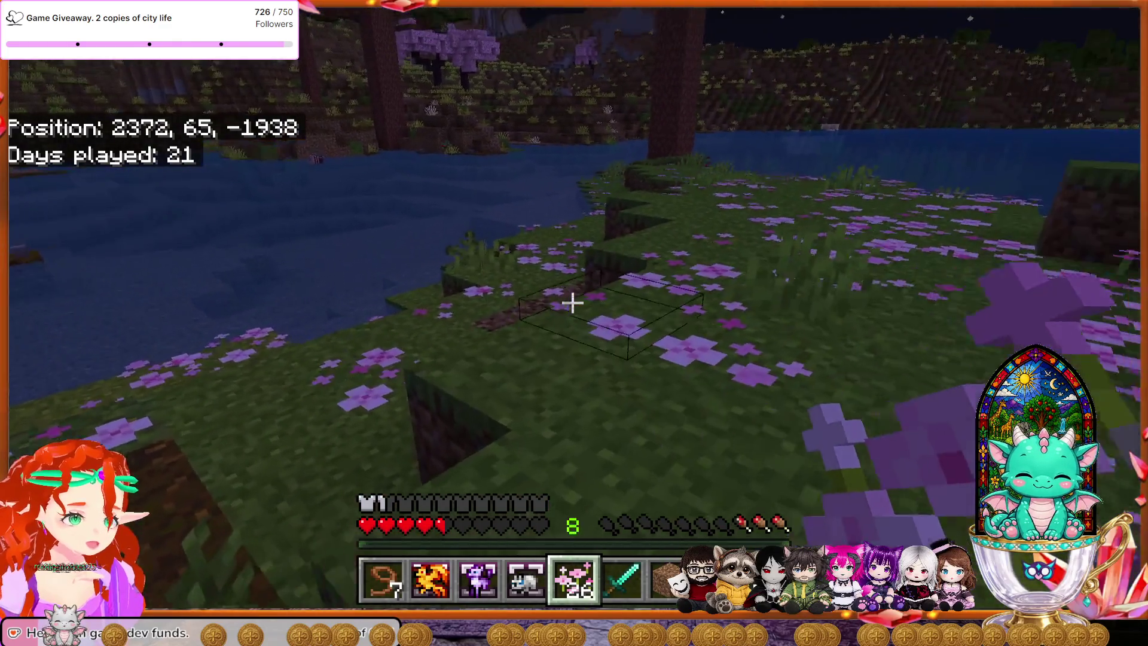
{"action": "key", "text": "w"}
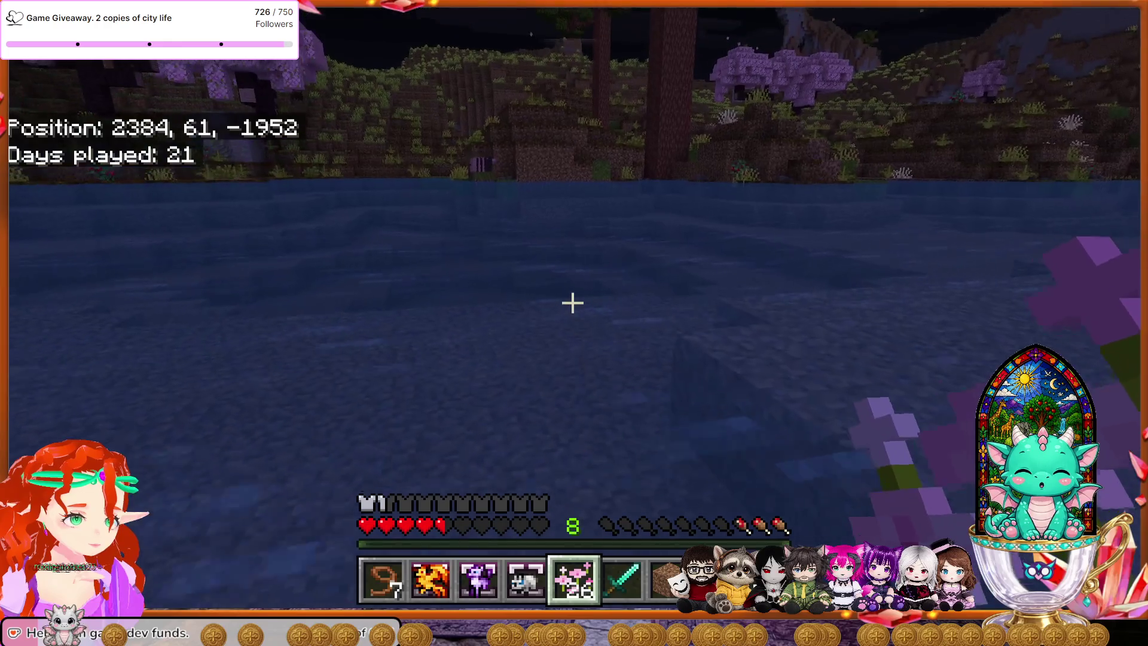
Step: Wade into the river, swim across, and climb the far hillside to about 2388, 67, -2007
{"action": "key", "text": "w"}
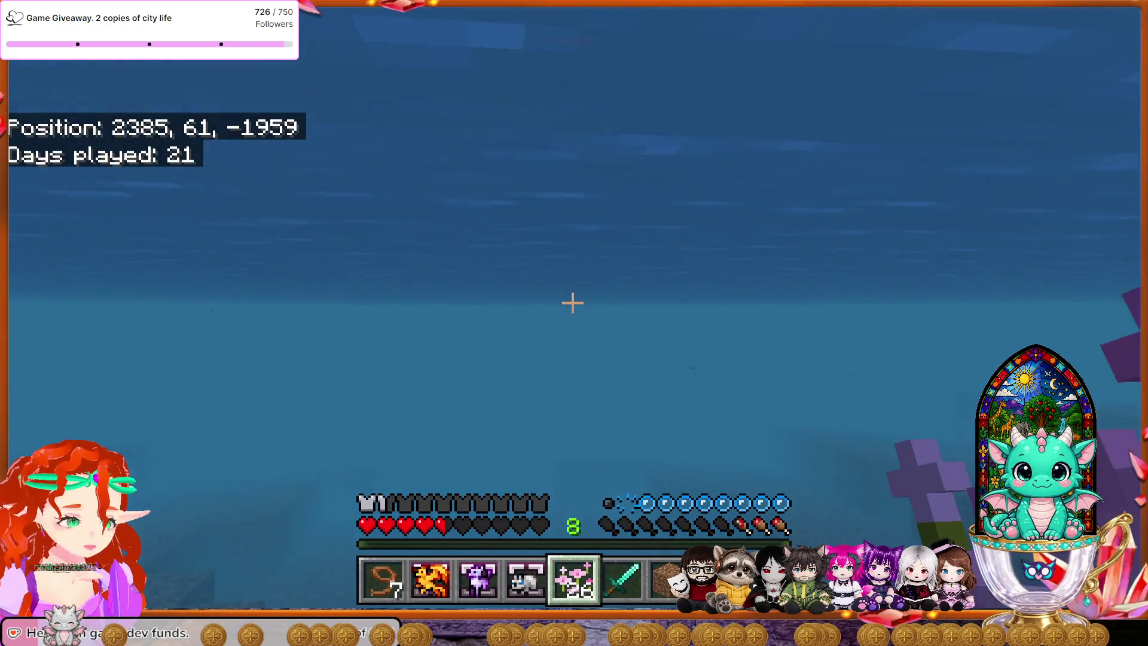
{"action": "key", "text": "w"}
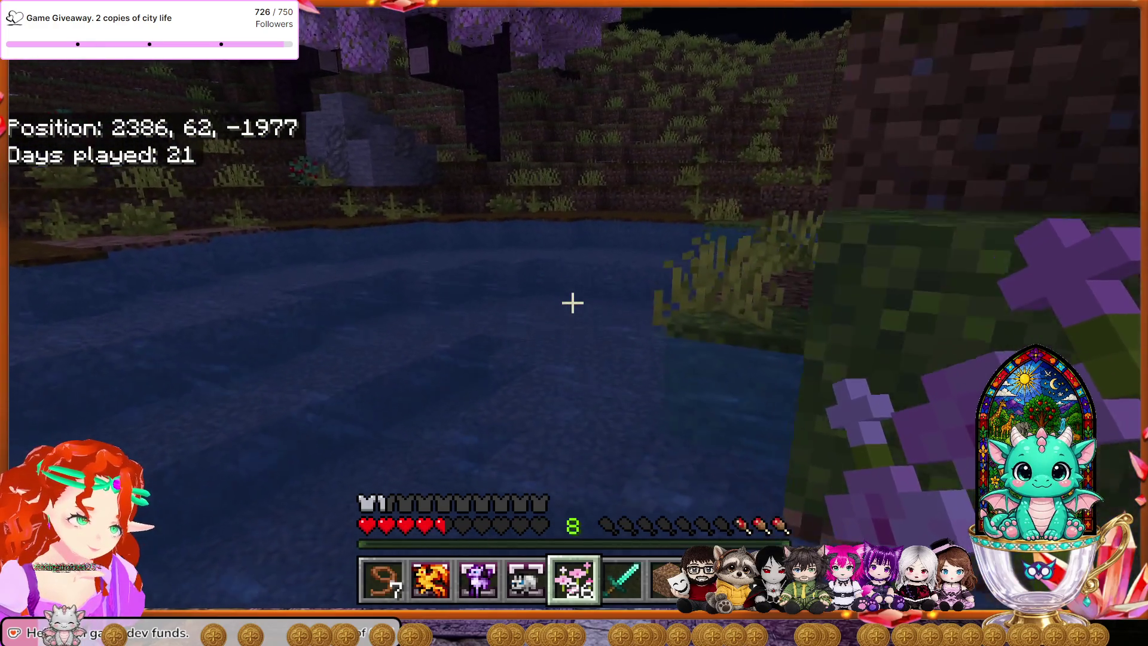
{"action": "key", "text": "w"}
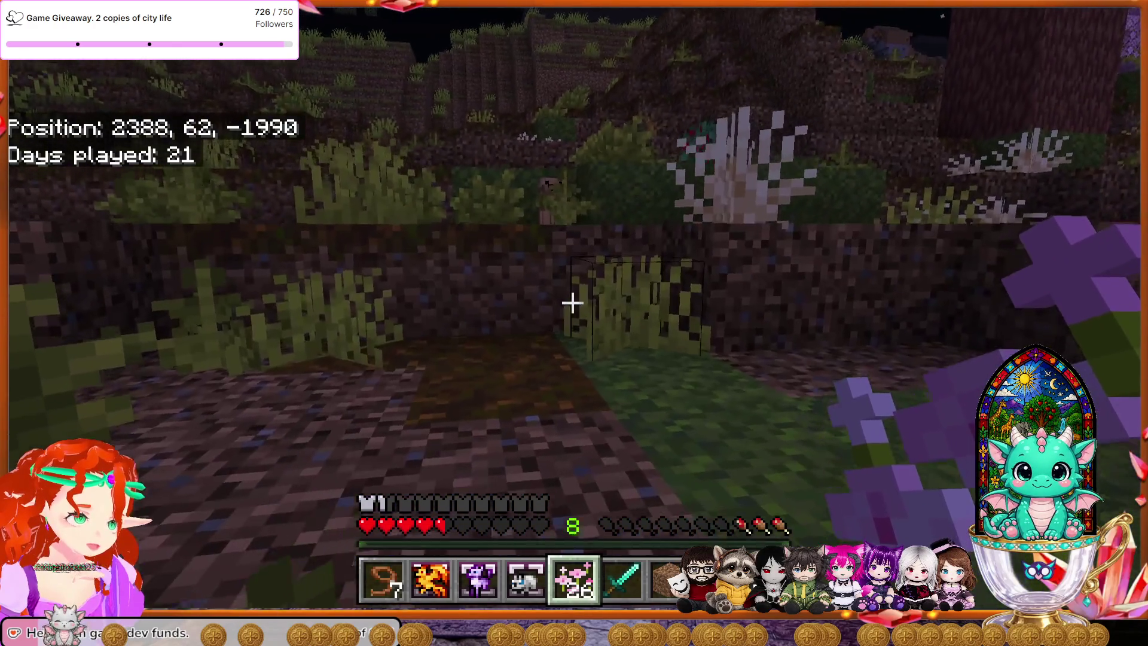
{"action": "key", "text": "w"}
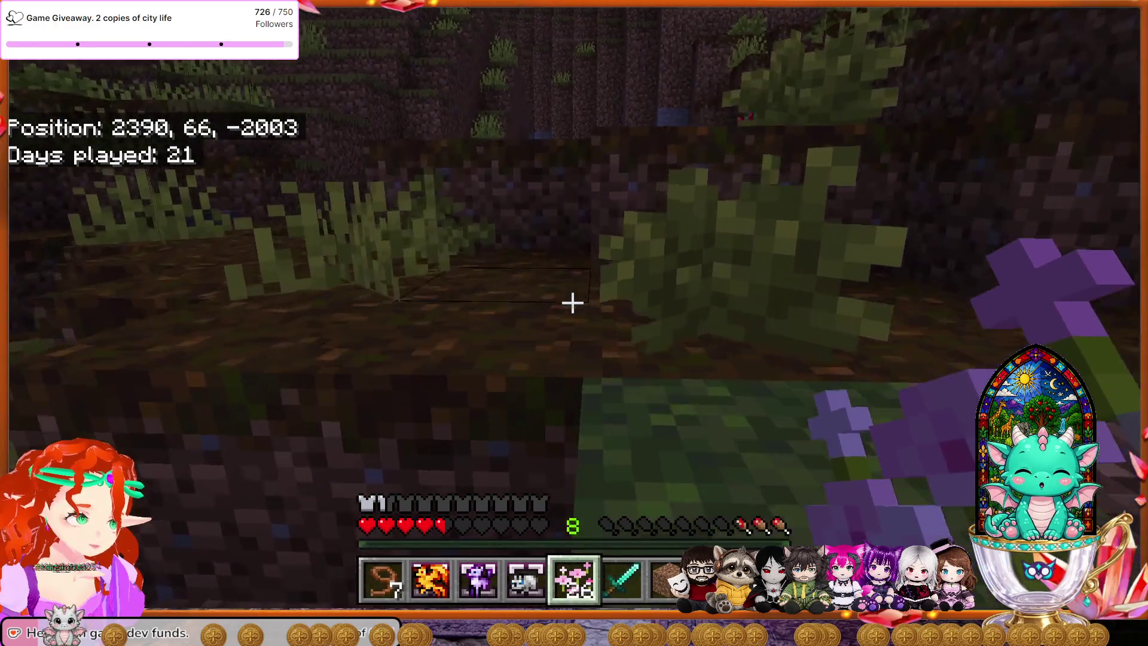
Step: Walk up across the hillside toward the zombie on the hilltop
{"action": "key", "text": "w"}
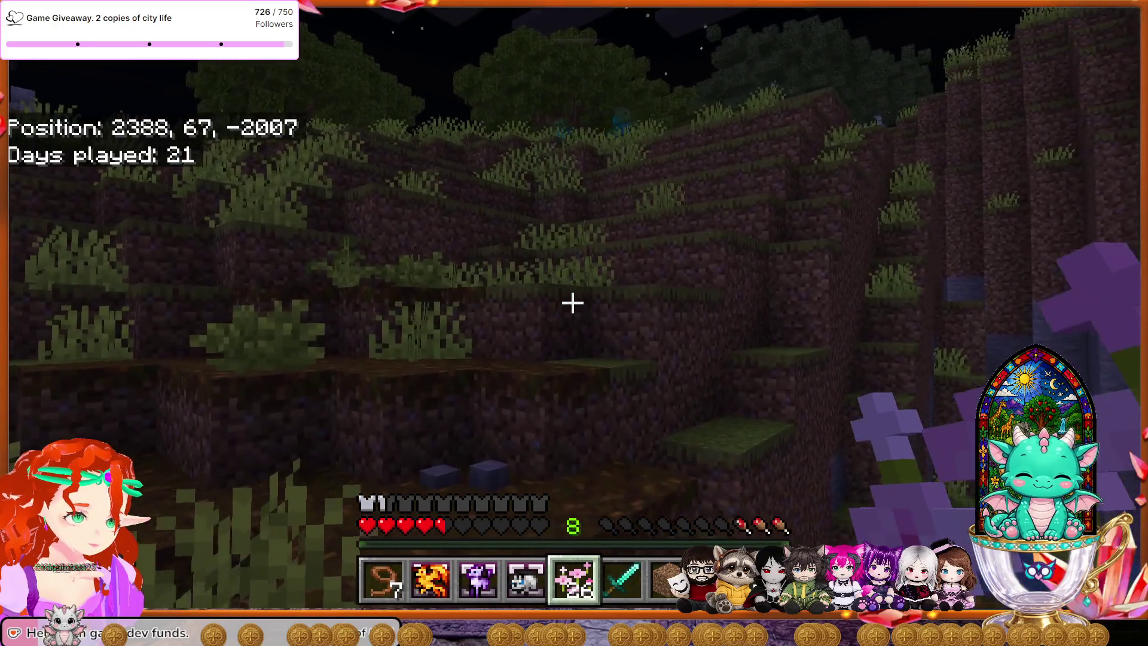
{"action": "key", "text": "w"}
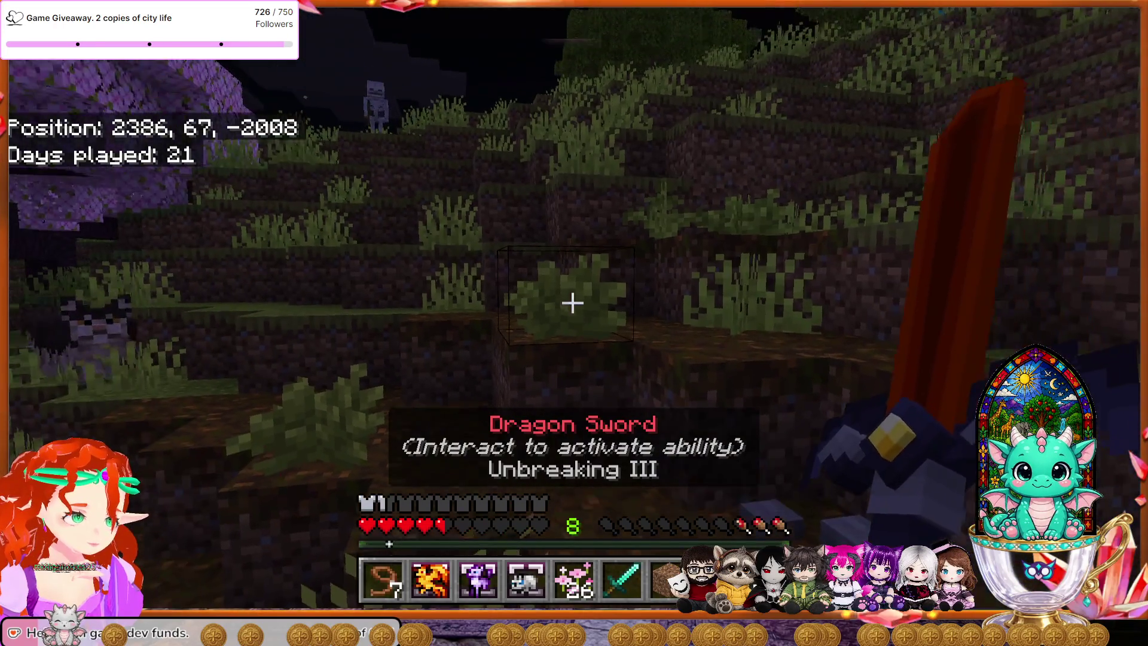
{"action": "key", "text": "w"}
{"action": "key", "text": "w"}
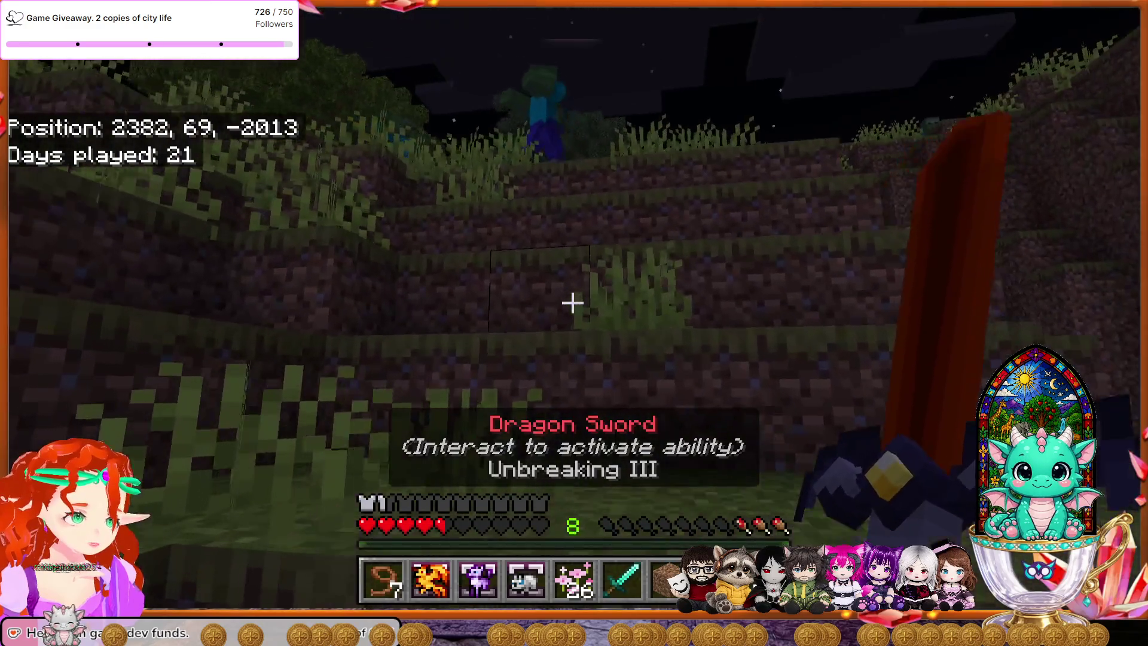
{"action": "key", "text": "w"}
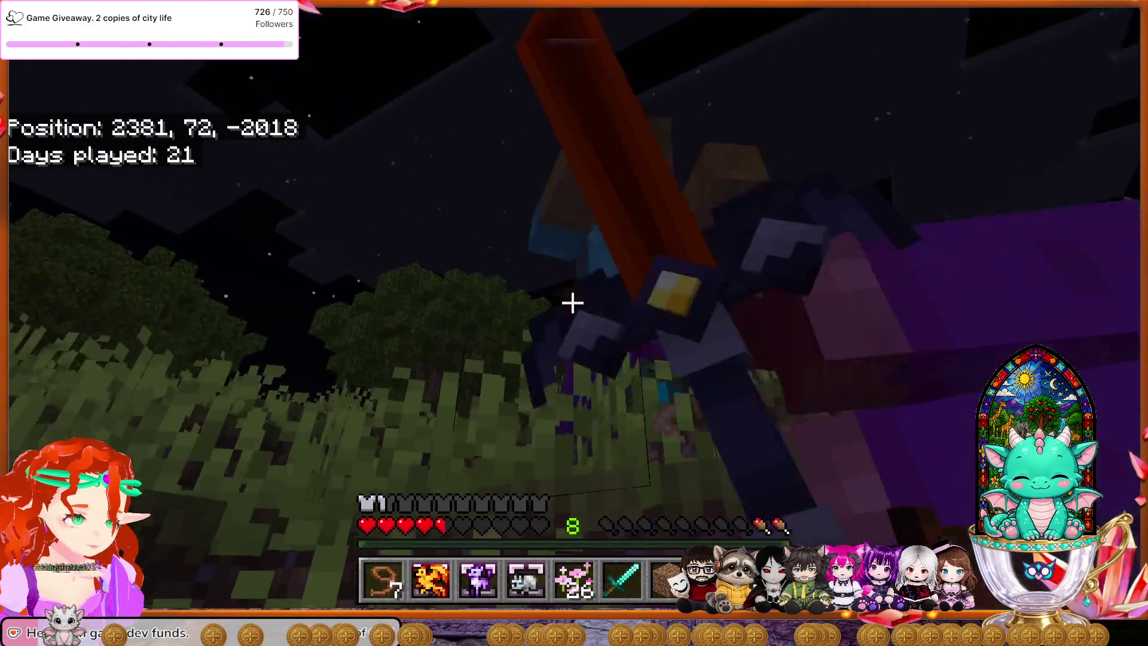
Step: Kill the zombie with three Dragon Sword strikes and collect its experience, reaching level 9
{"action": "left_click", "coordinate": [573, 303]}
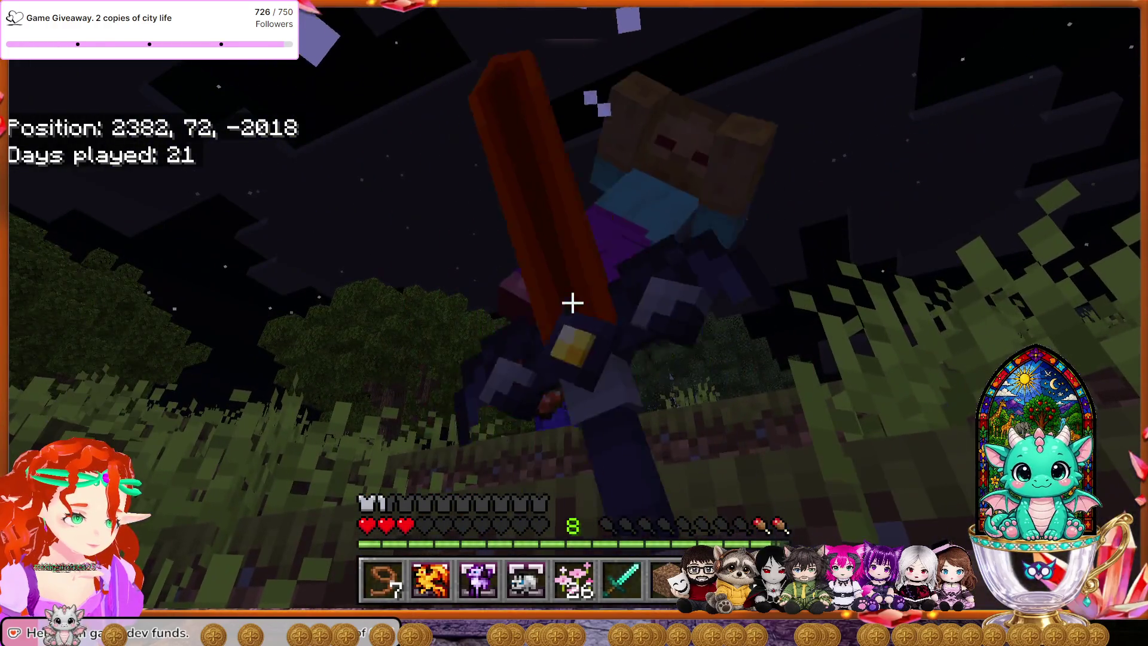
{"action": "left_click", "coordinate": [573, 303]}
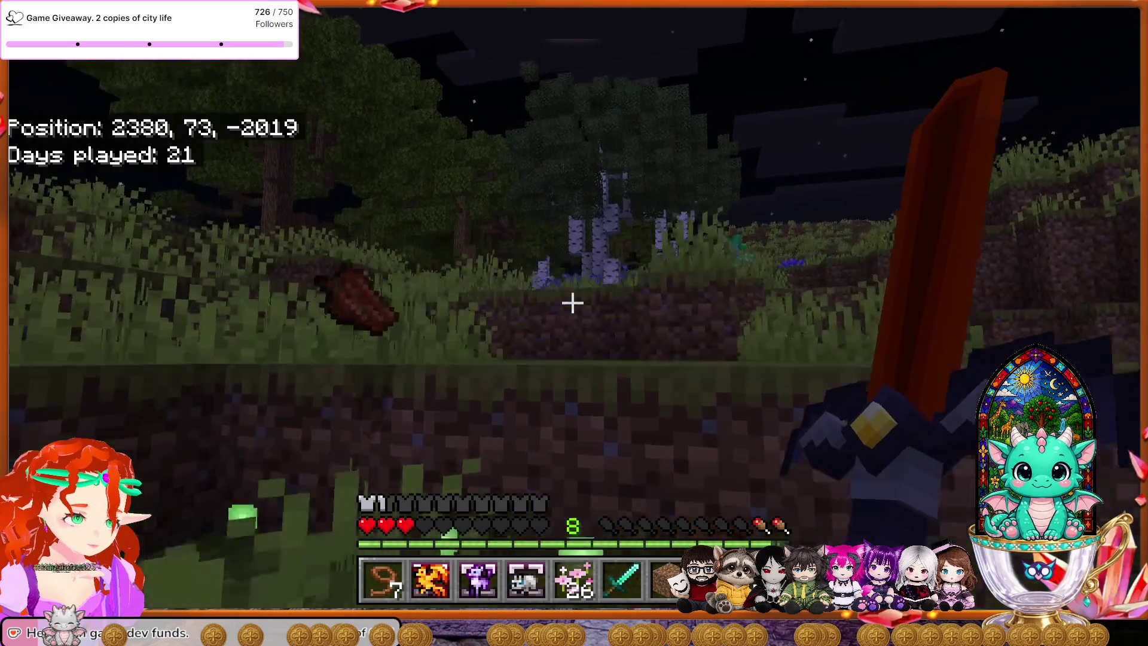
{"action": "left_click", "coordinate": [573, 304]}
{"action": "key", "text": "w"}
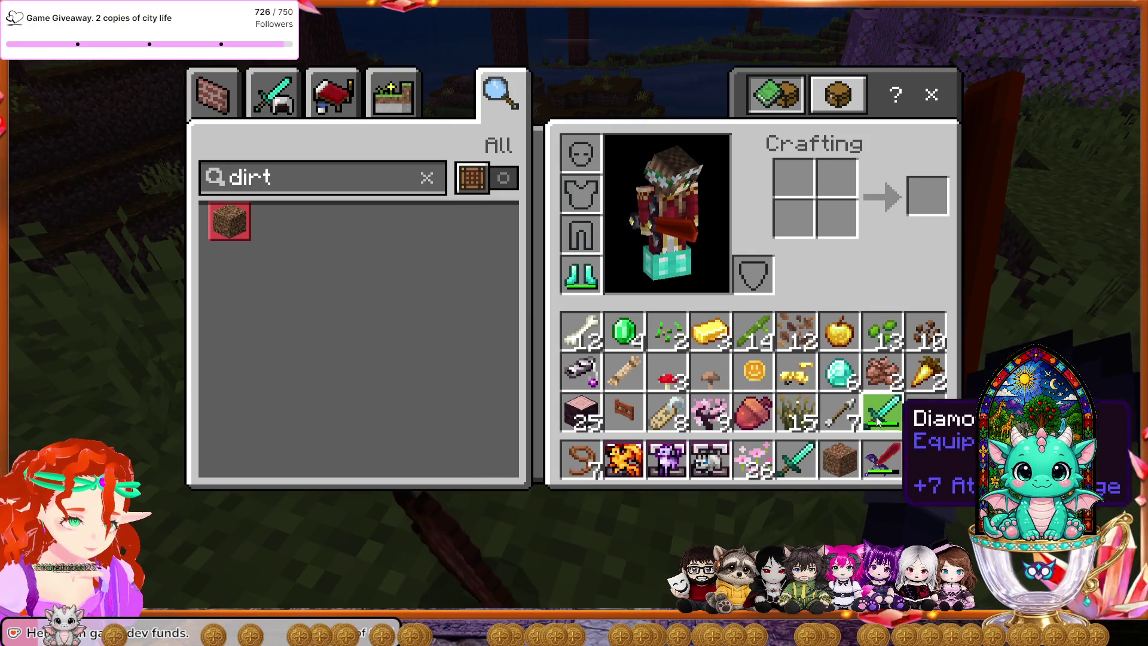
Step: Pick up the zombie's rotten flesh and climb the grassy night-time hills
{"action": "key", "text": "q"}
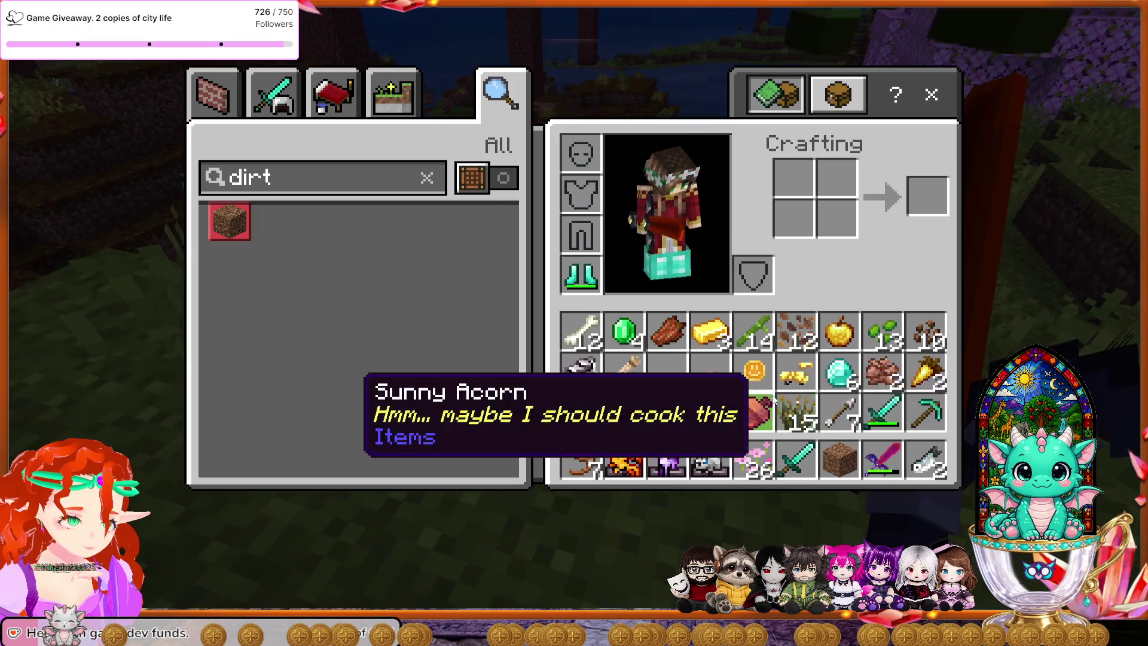
{"action": "key", "text": "e"}
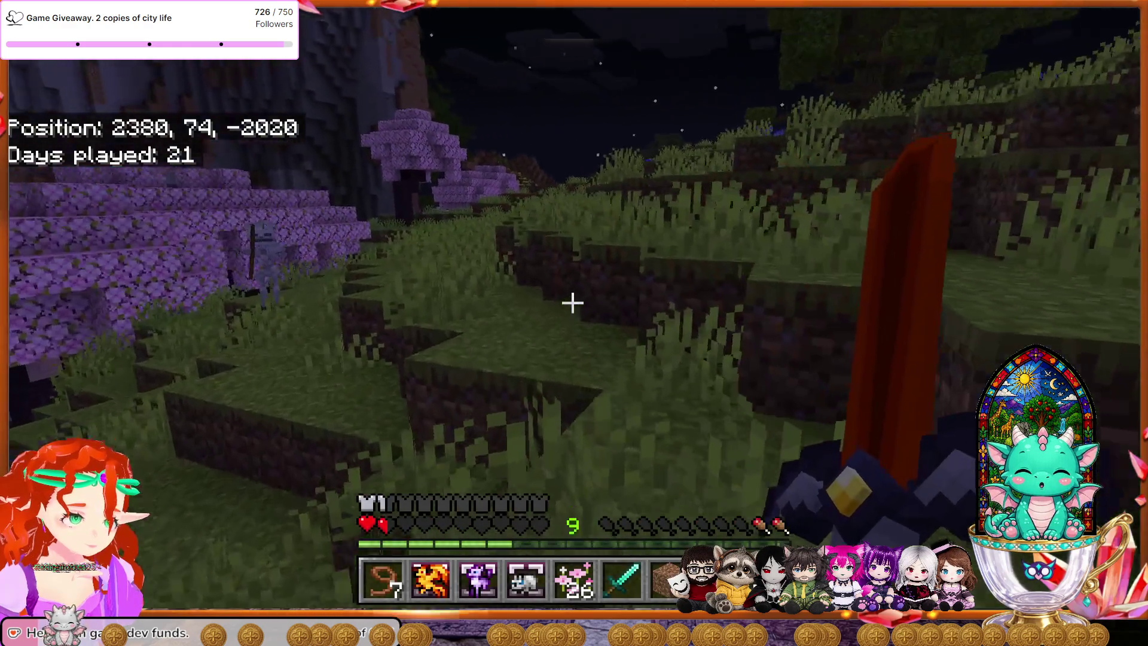
{"action": "key", "text": "w"}
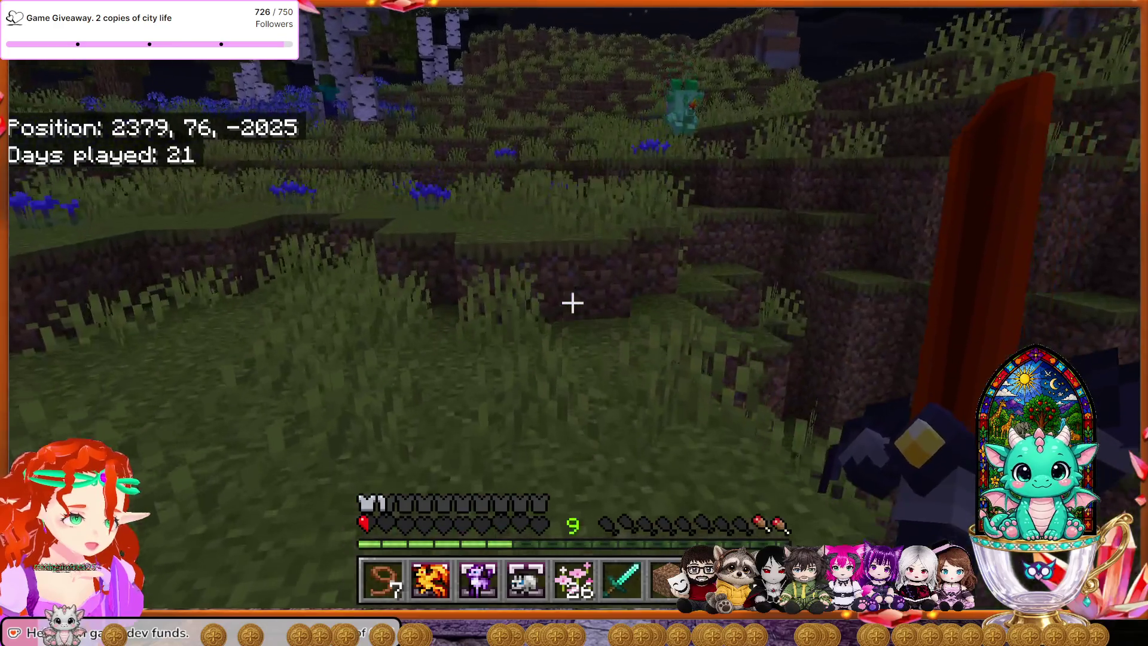
{"action": "key", "text": "w"}
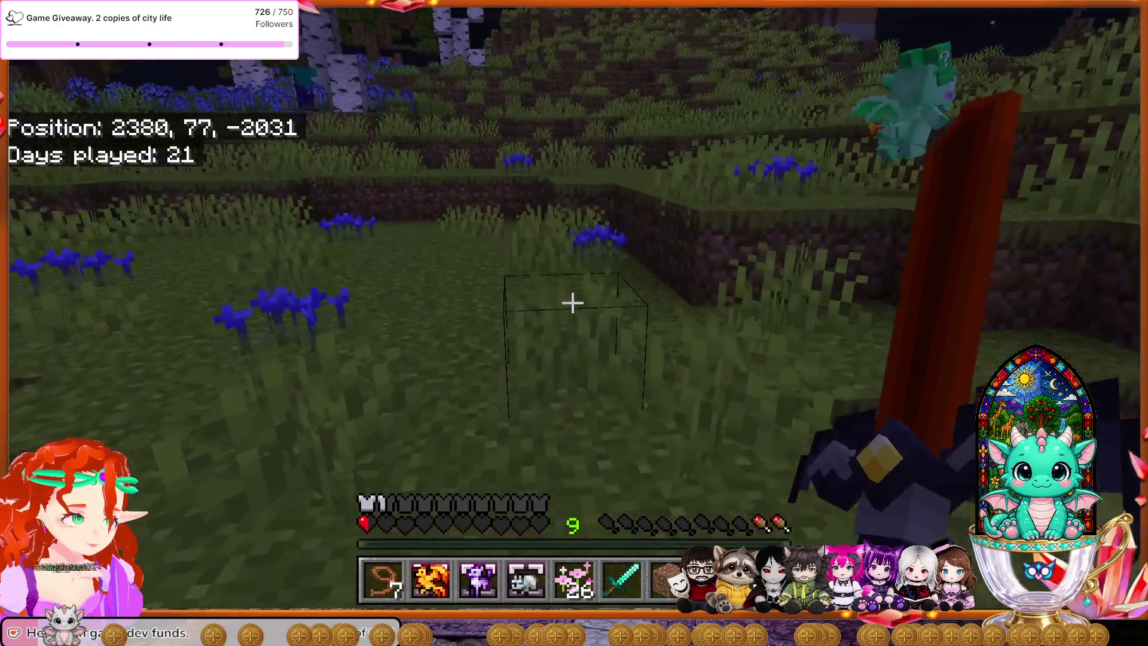
{"action": "key", "text": "w"}
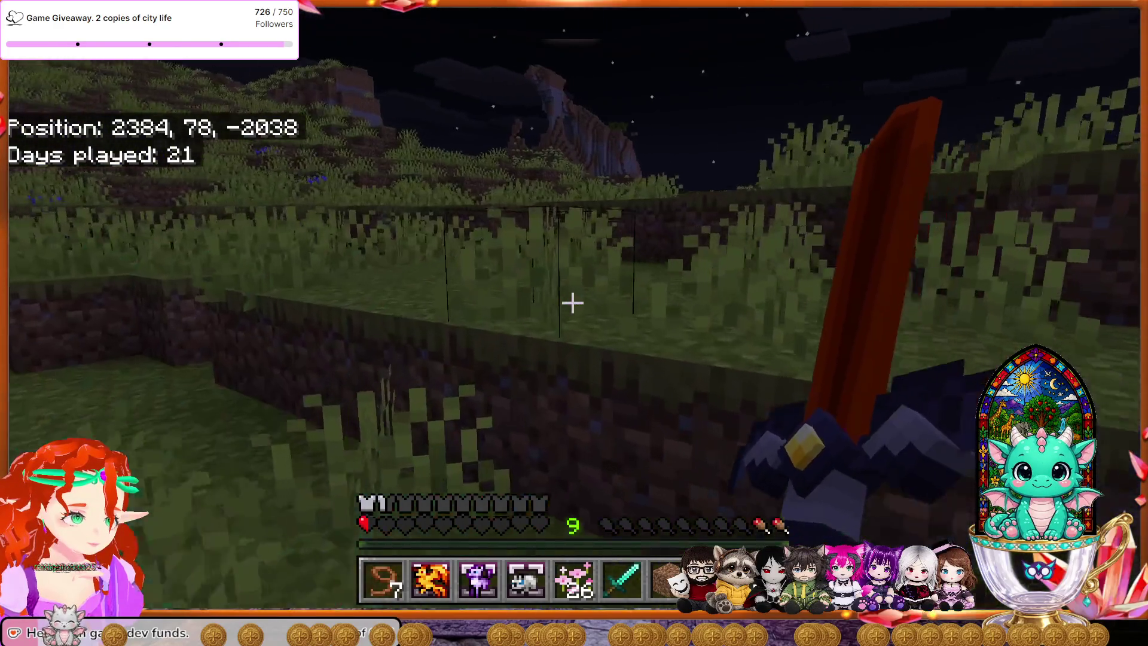
{"action": "key", "text": "w"}
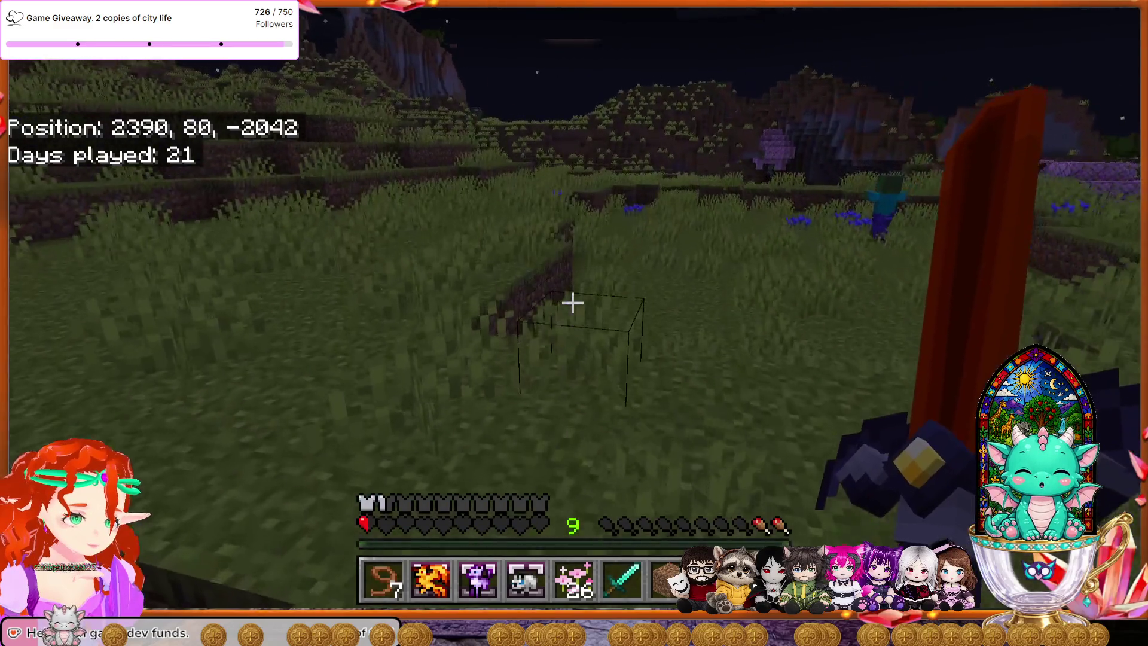
{"action": "key", "text": "w"}
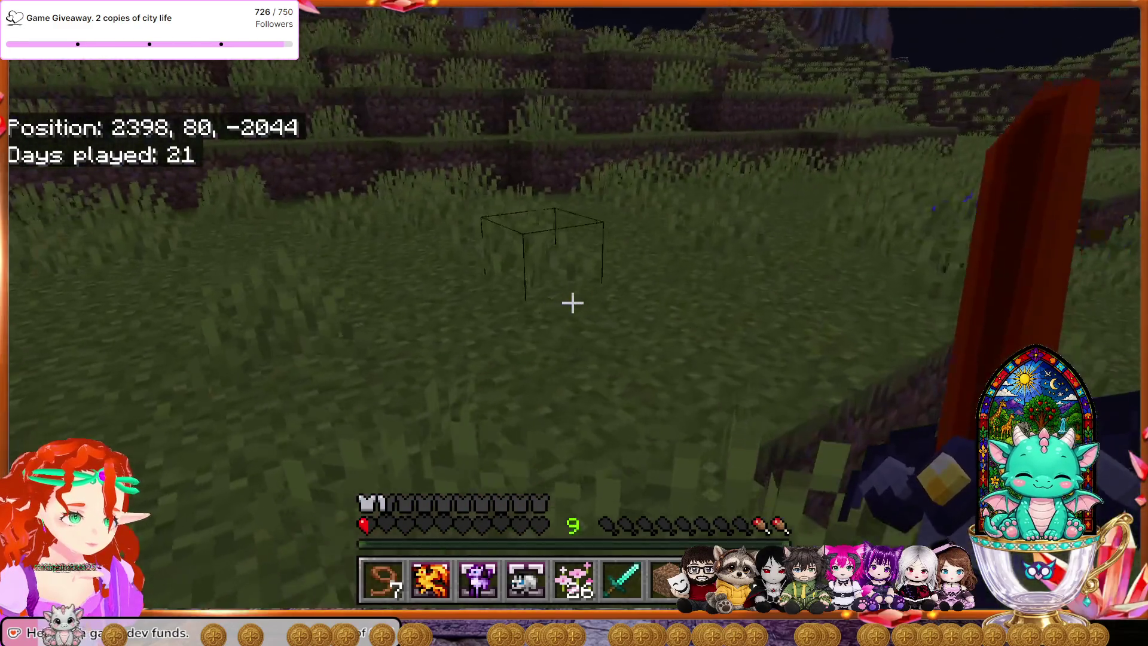
{"action": "key", "text": "w"}
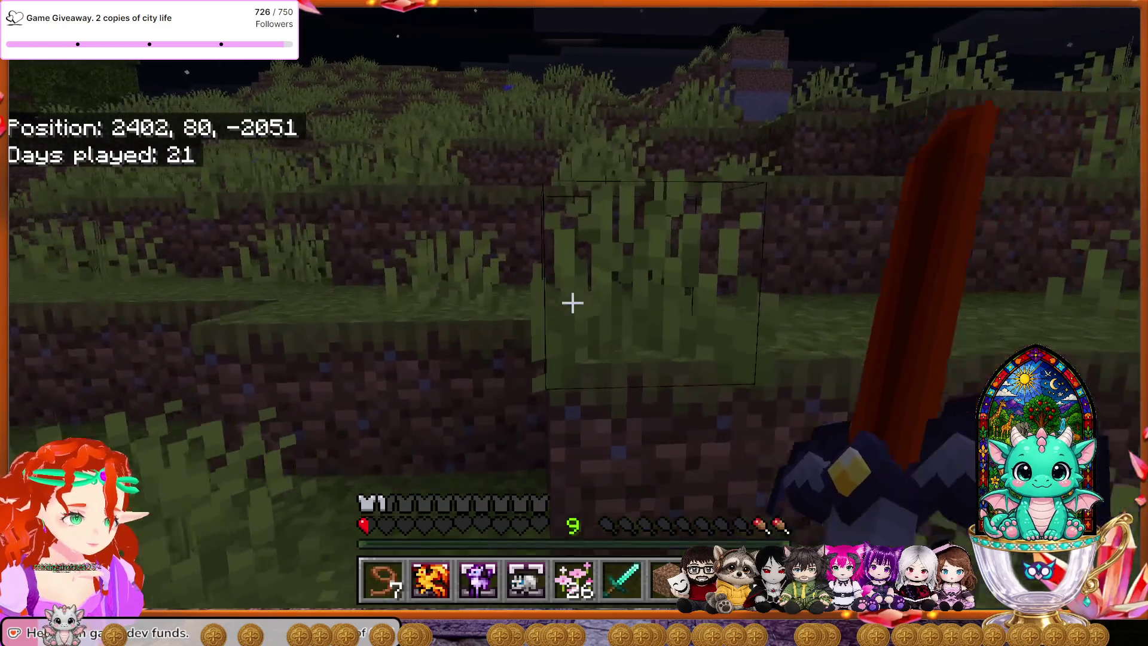
{"action": "key", "text": "w"}
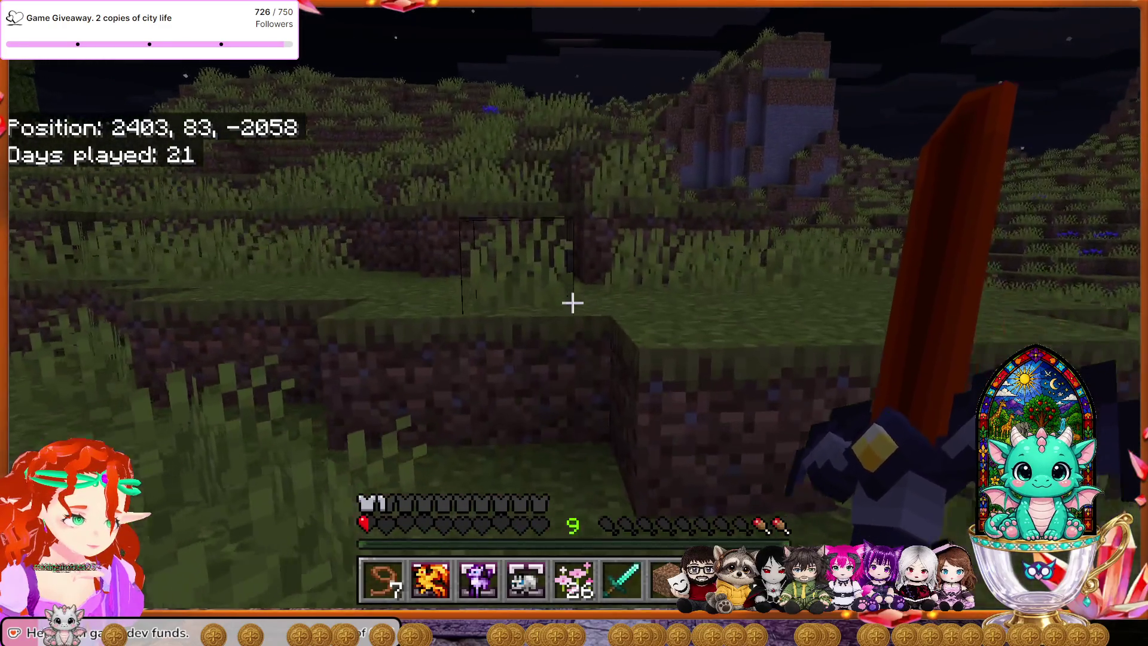
{"action": "key", "text": "w"}
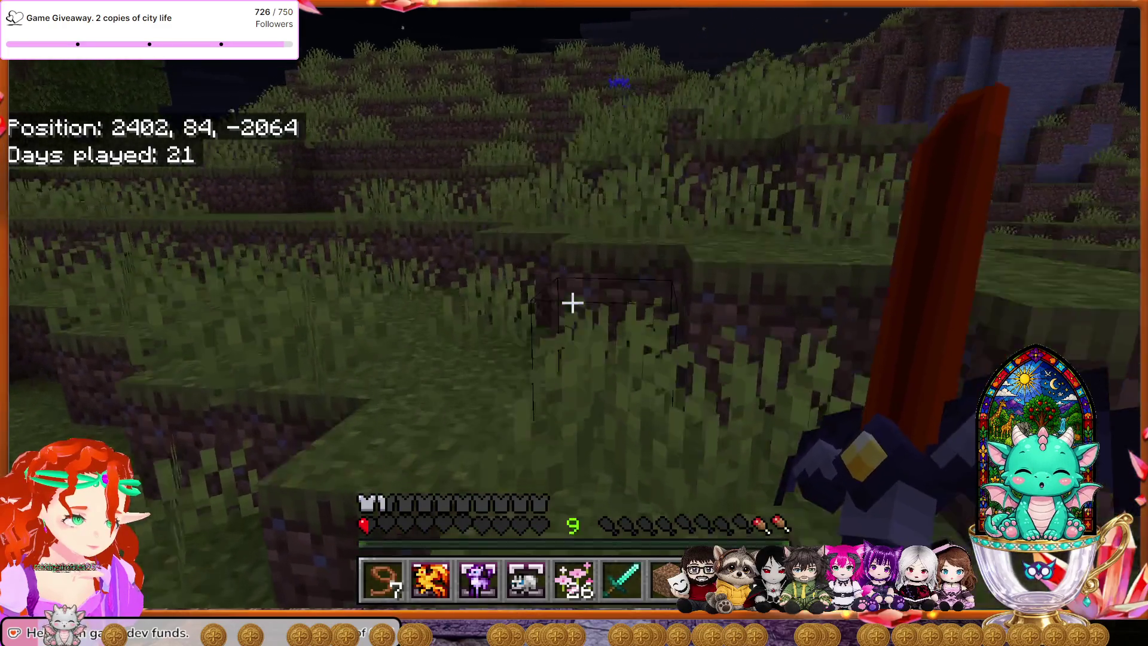
Step: Continue over the hilltops to about 2396, 94, -2100 and enter /gamemode s in chat
{"action": "key", "text": "w"}
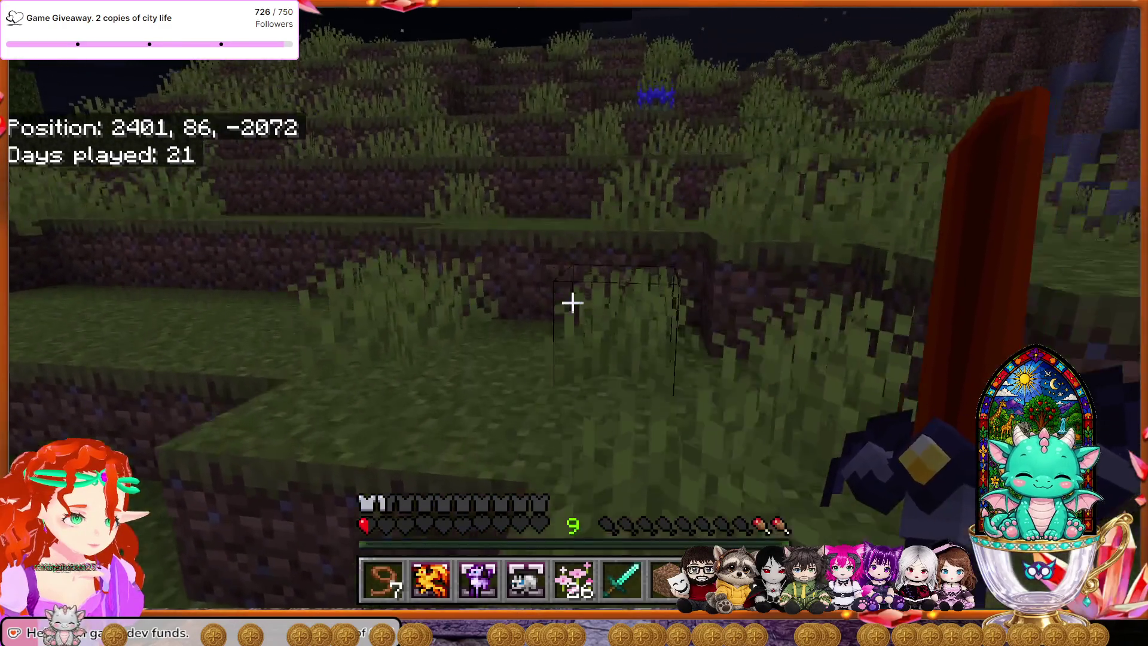
{"action": "key", "text": "w"}
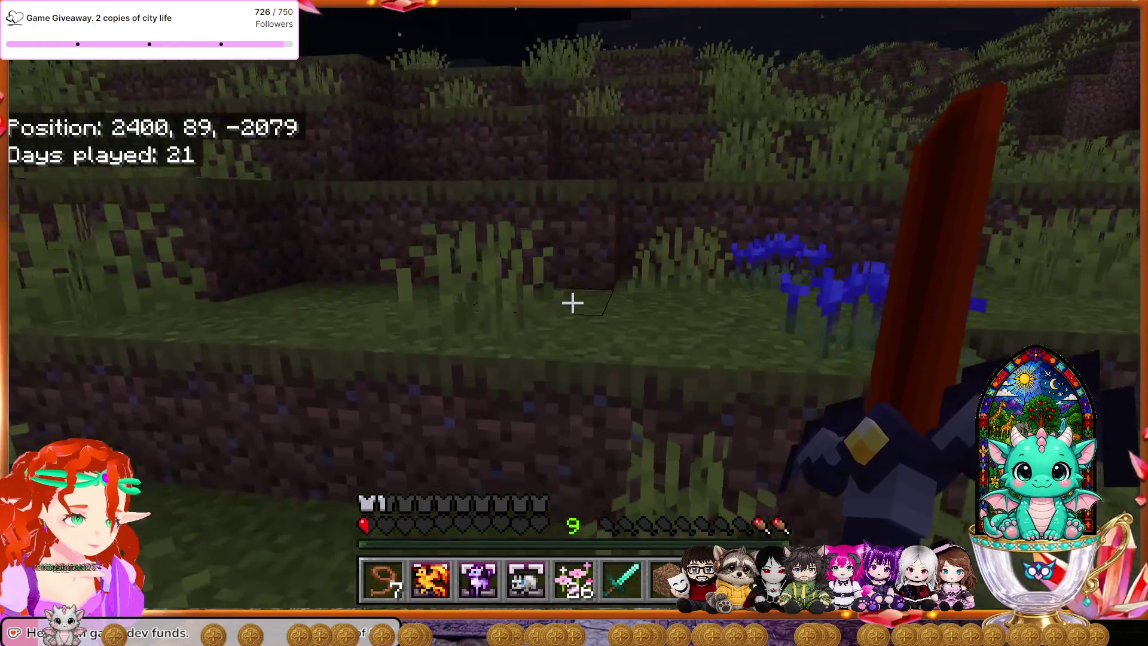
{"action": "key", "text": "w"}
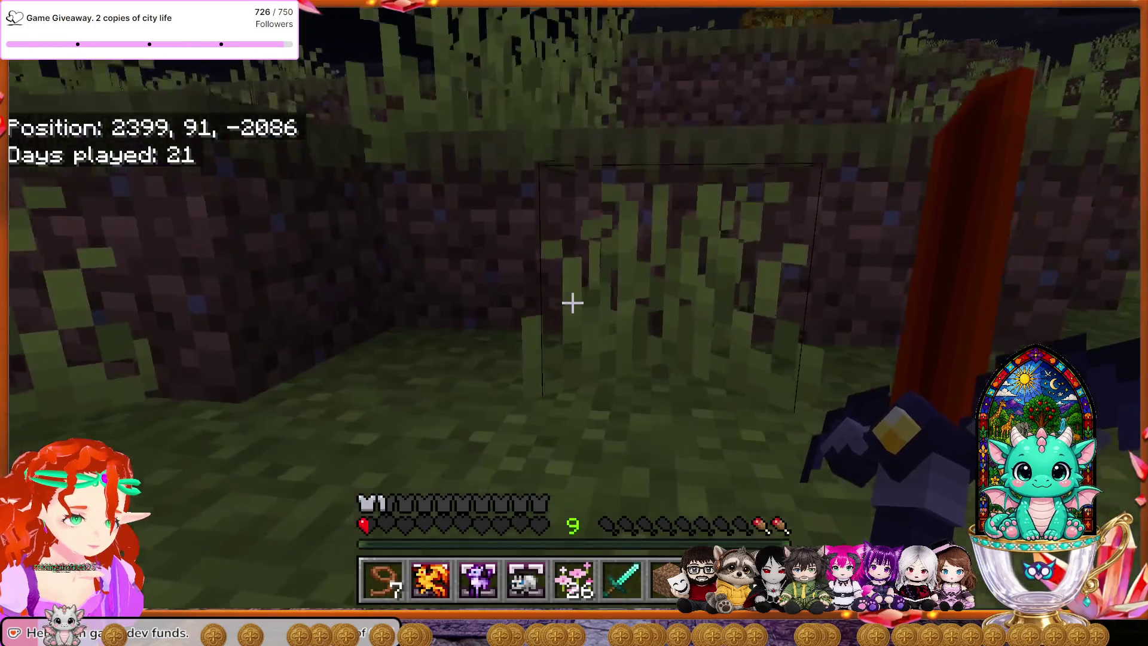
{"action": "key", "text": "w"}
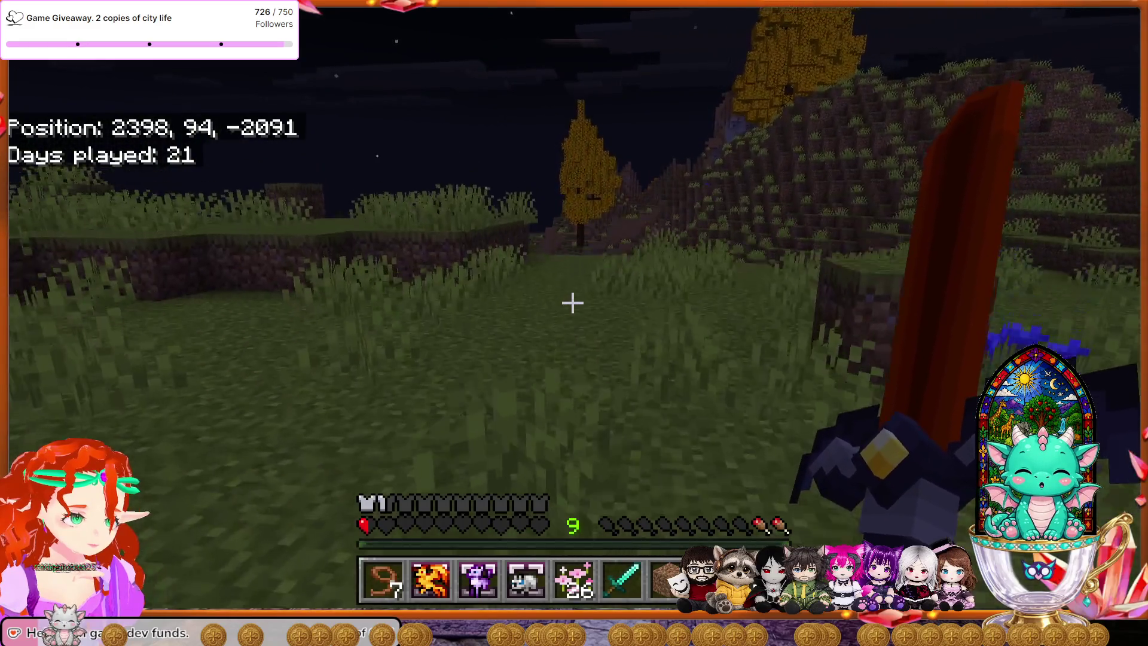
{"action": "key", "text": "w"}
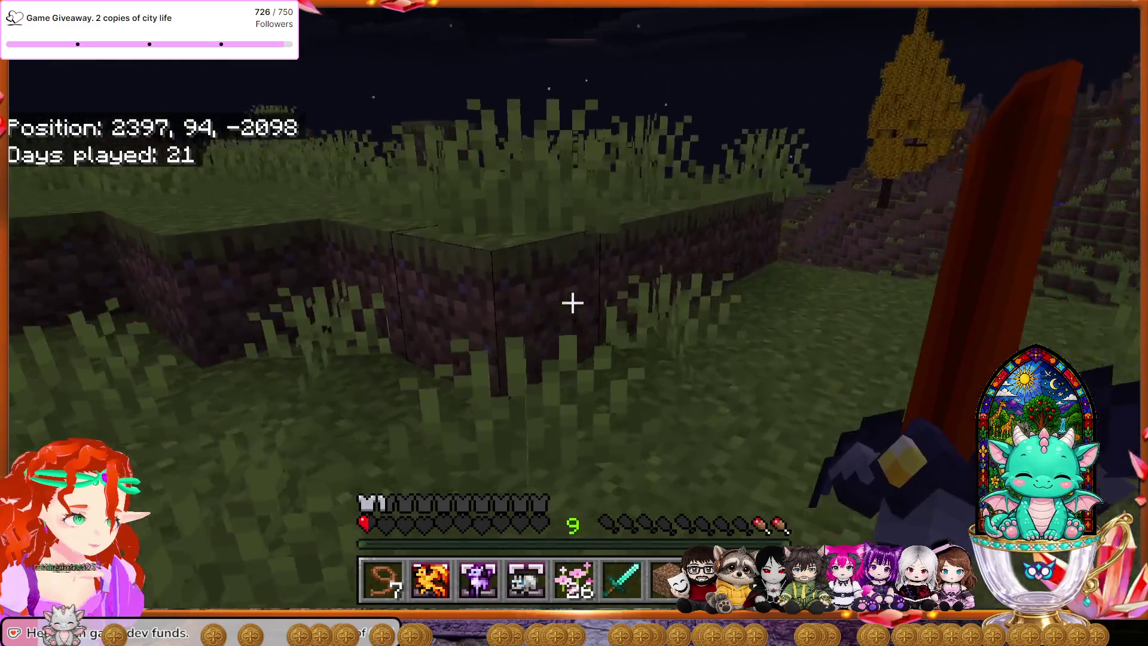
{"action": "key", "text": "w"}
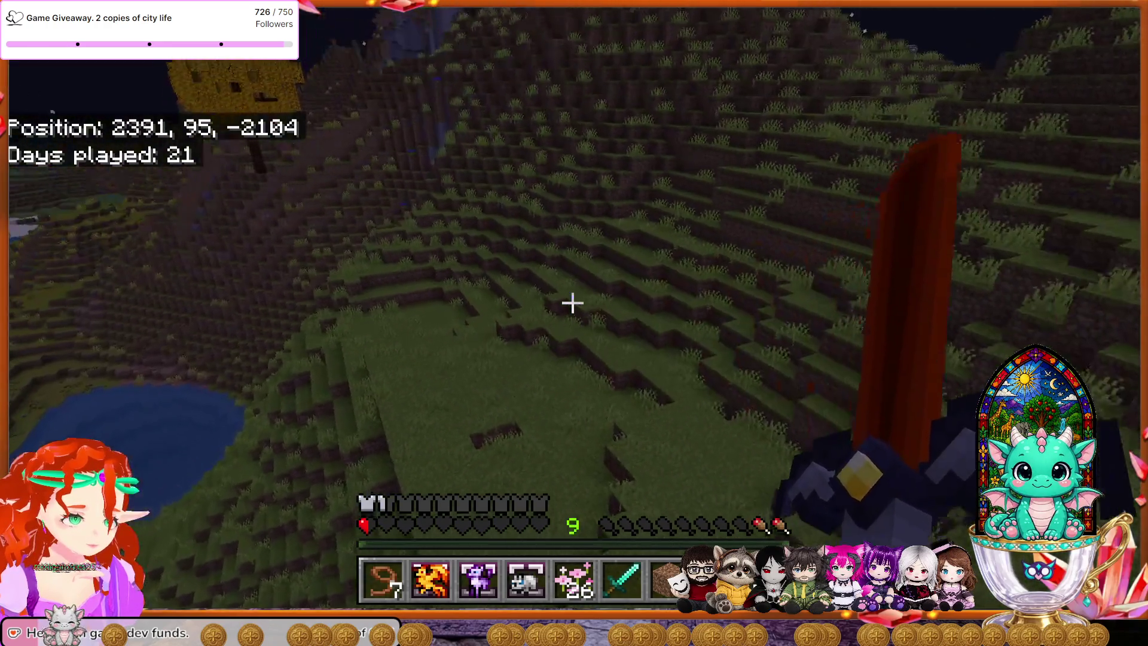
{"action": "key", "text": "w"}
{"action": "key", "text": "w"}
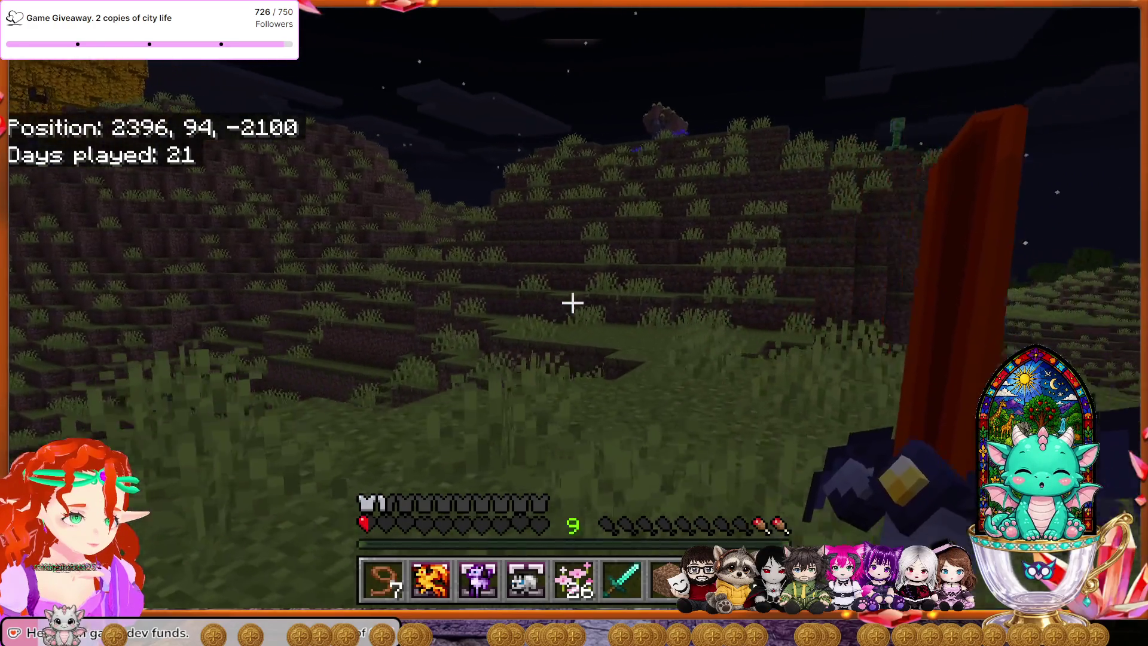
{"action": "key", "text": "w"}
{"action": "type", "text": "t"}
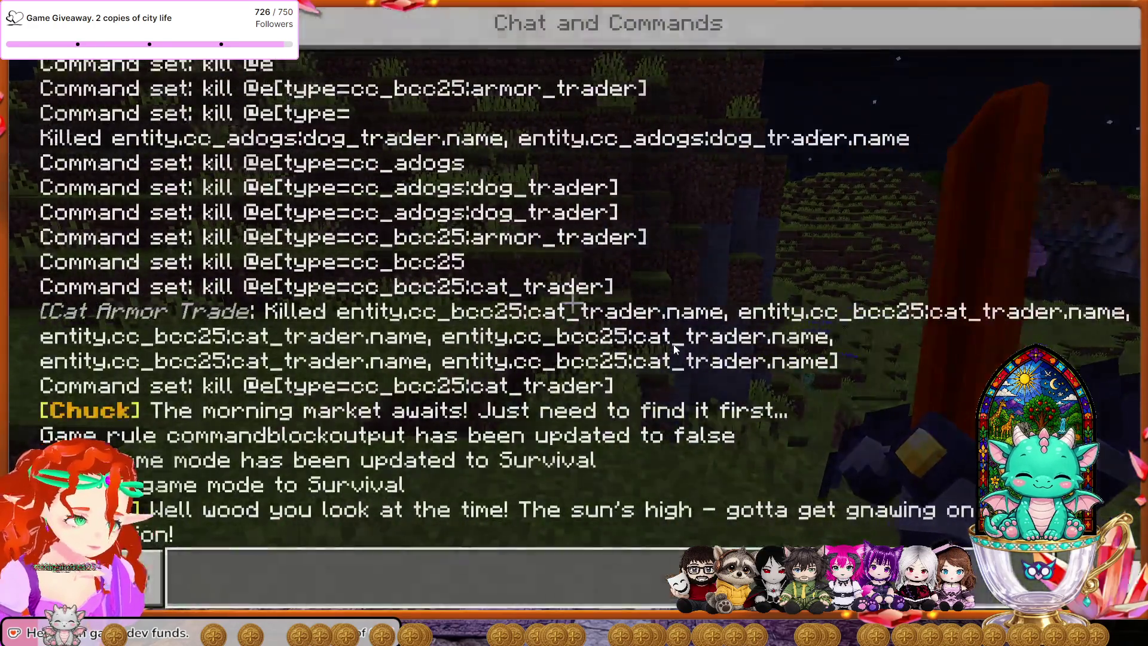
{"action": "type", "text": "/gamemode s"}
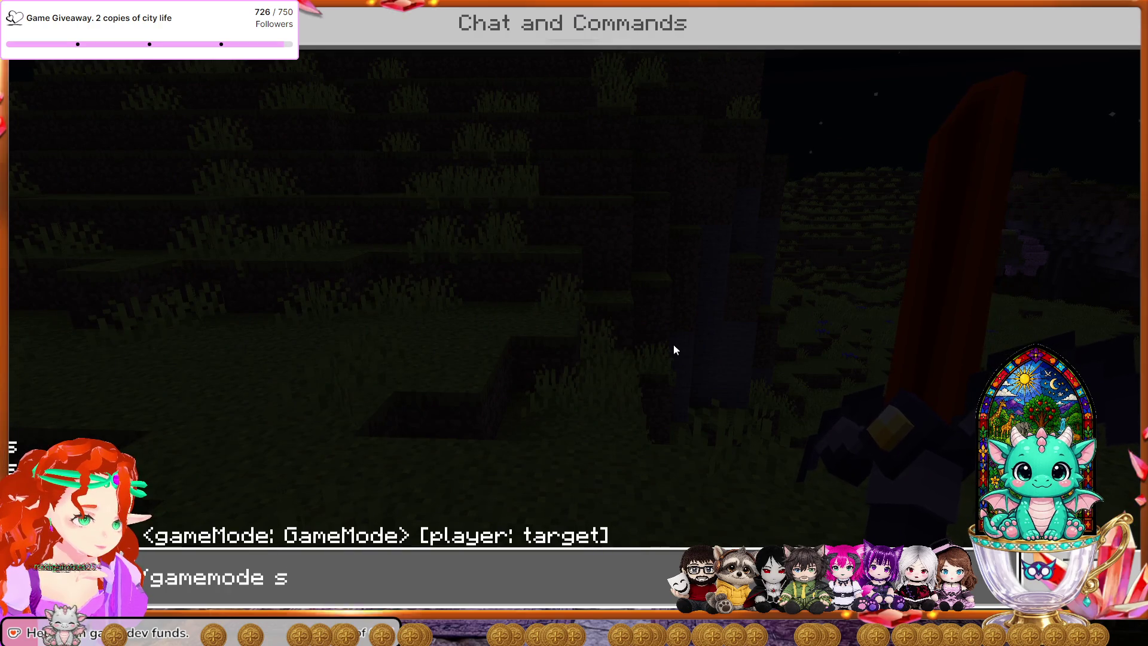
Step: Switch to Survival mode and locate the nearest village at 2472, -2504, 409 blocks away
{"action": "key", "text": "Return"}
{"action": "type", "text": "t/loc"}
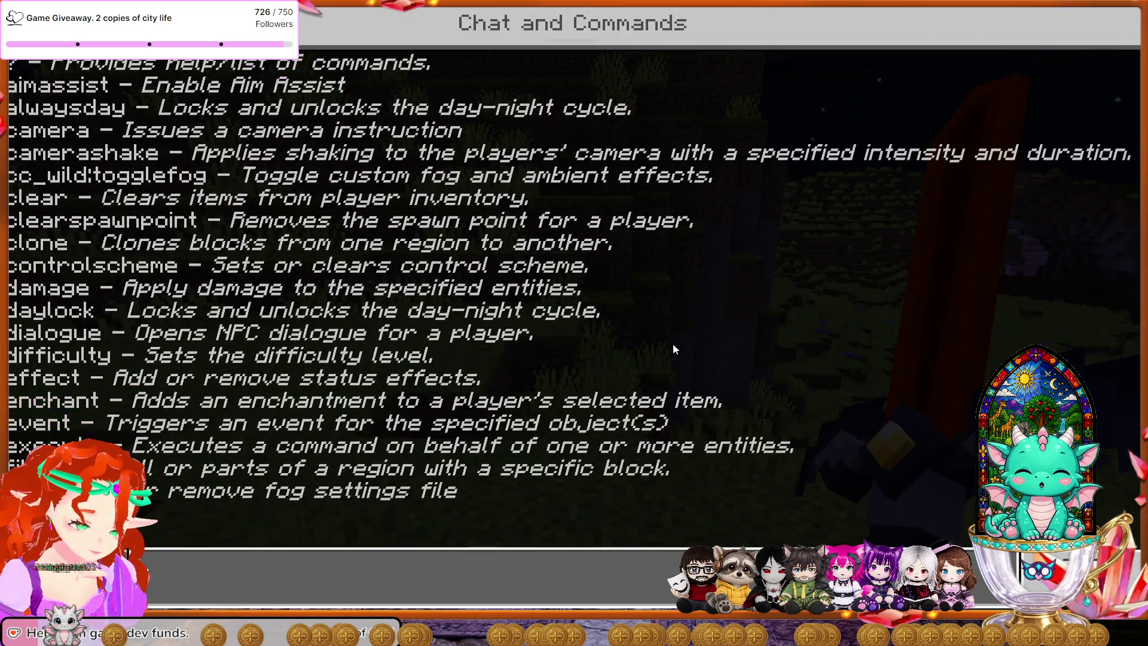
{"action": "type", "text": "ate structure v"}
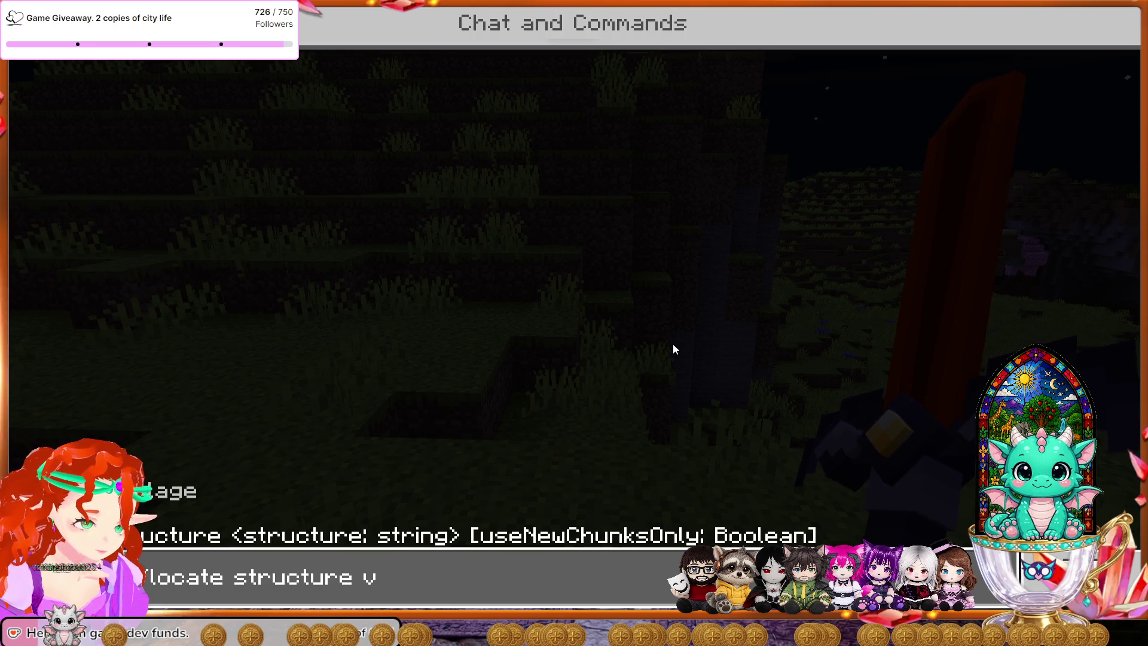
{"action": "key", "text": "Return"}
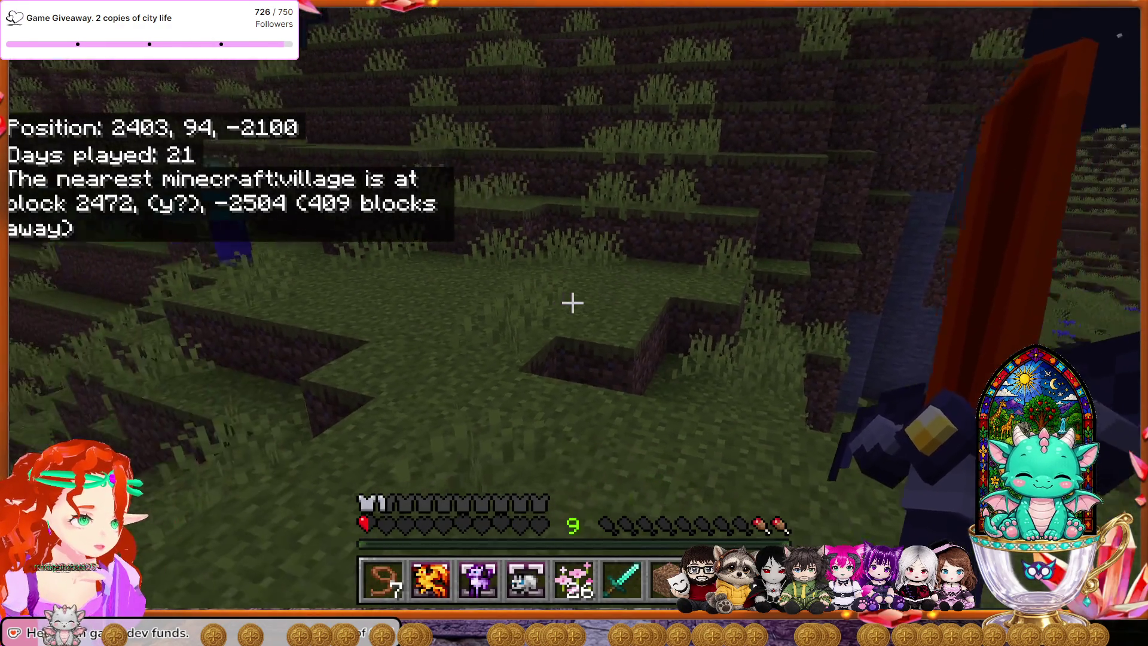
Step: Kill the approaching zombie in three hits and collect its experience orbs walking down the slope
{"action": "key", "text": "w"}
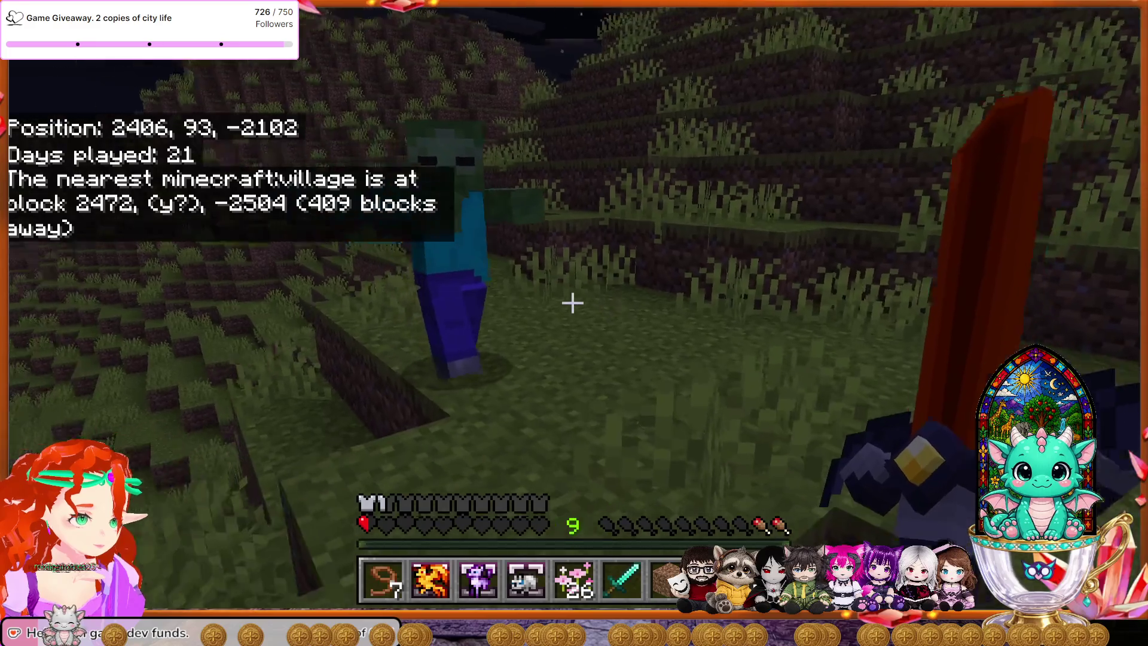
{"action": "left_click", "coordinate": [573, 304]}
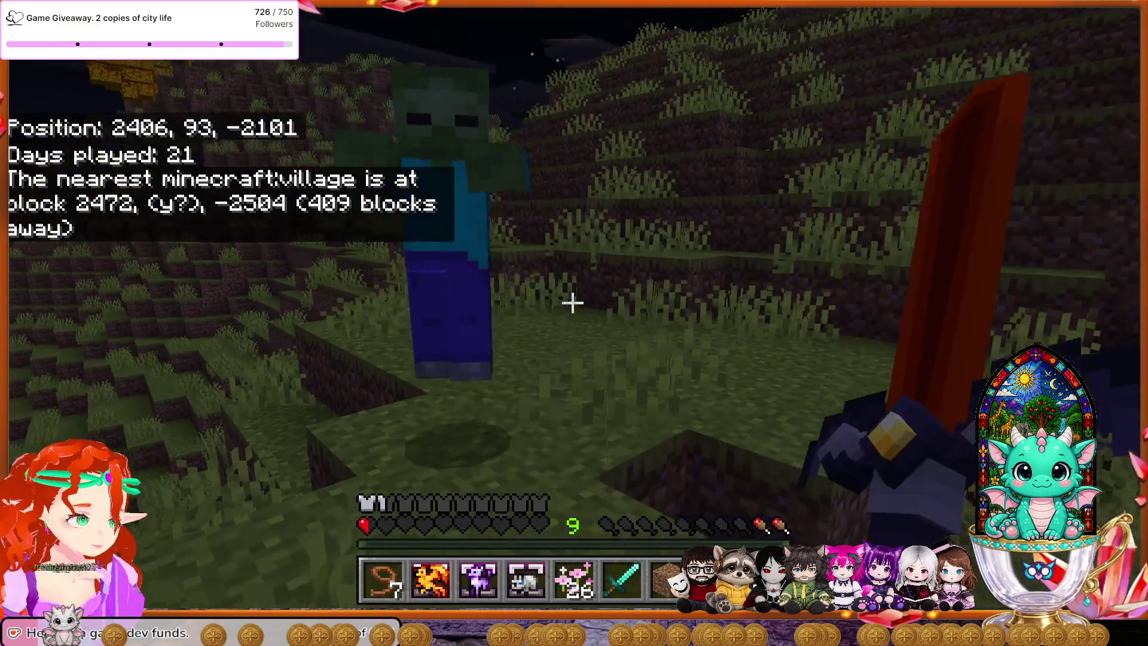
{"action": "left_click", "coordinate": [573, 304]}
{"action": "left_click", "coordinate": [573, 303]}
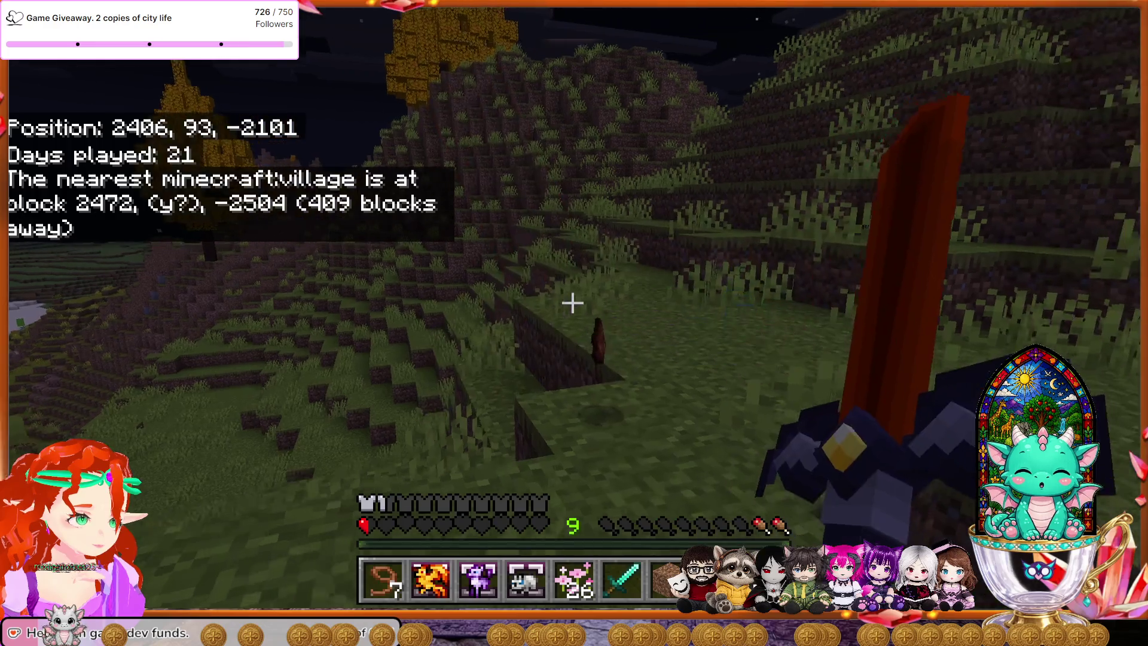
{"action": "key", "text": "w"}
{"action": "key", "text": "w"}
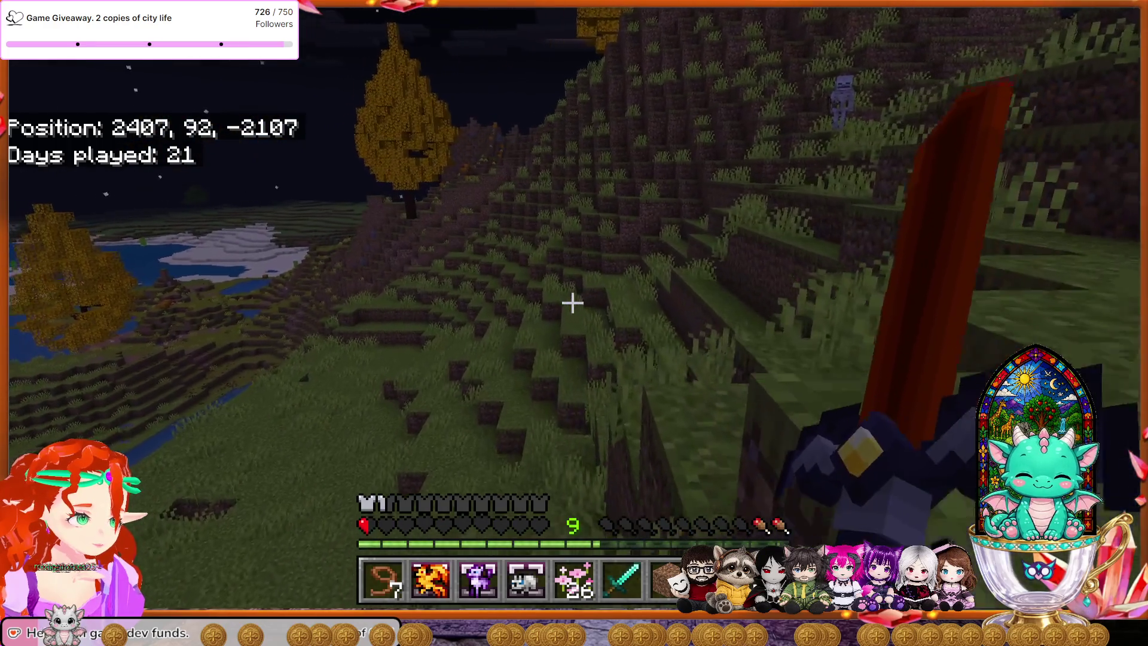
{"action": "key", "text": "w"}
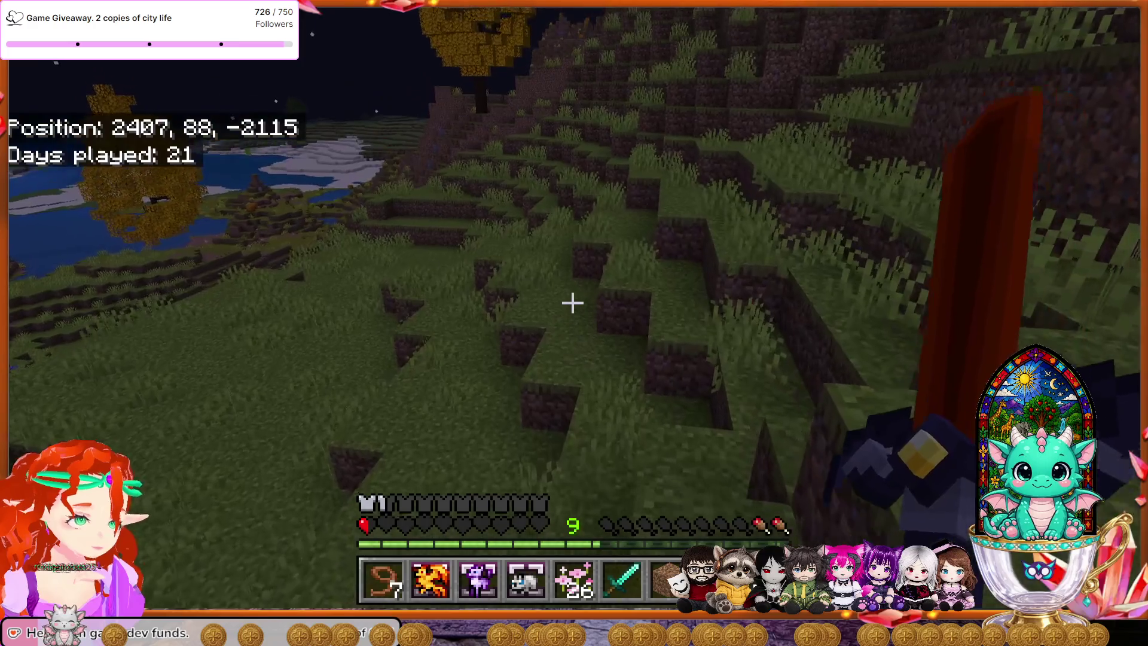
{"action": "key", "text": "w"}
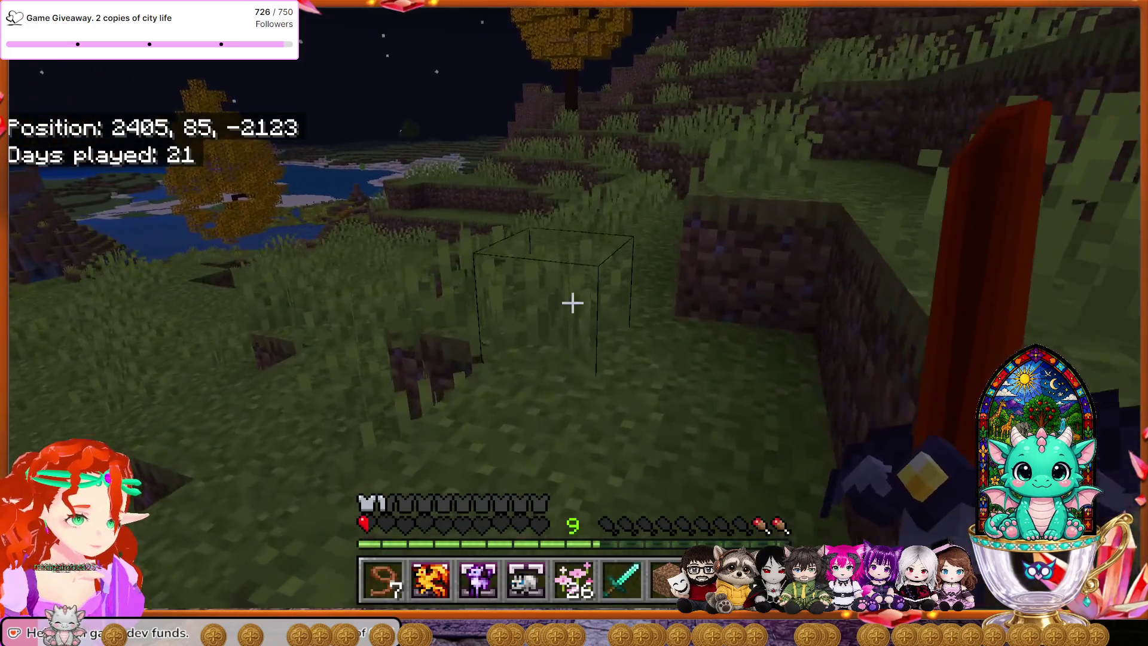
{"action": "key", "text": "w"}
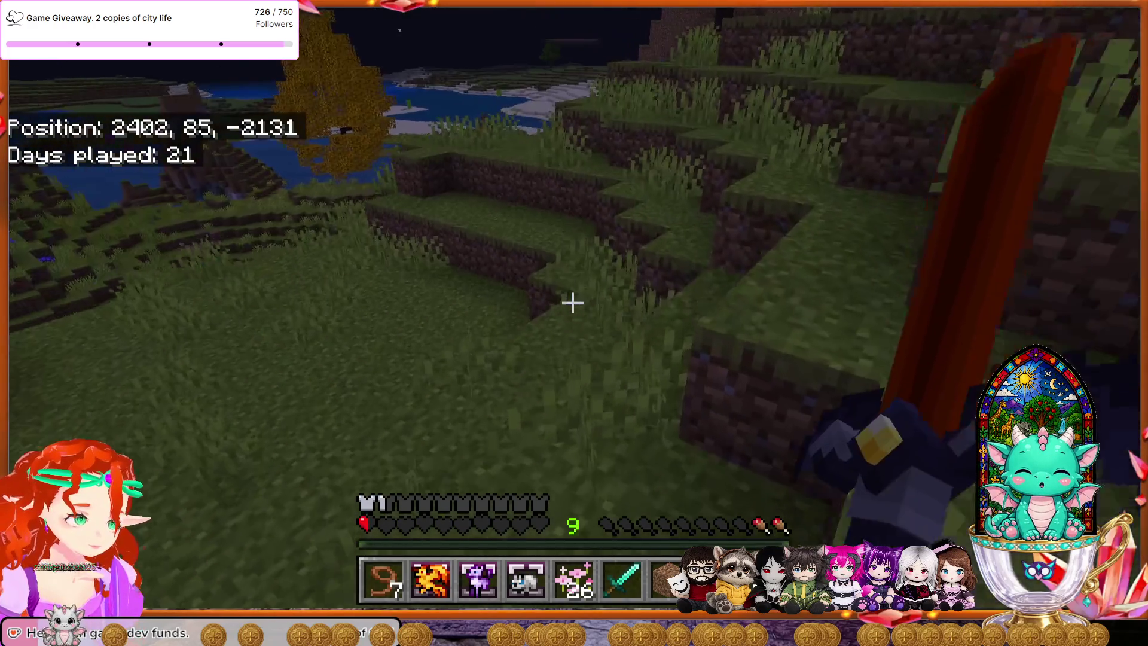
Step: Climb past the blue flowers onto the rocky ledge near 2399, 92, -2171, holding the lead
{"action": "key", "text": "w"}
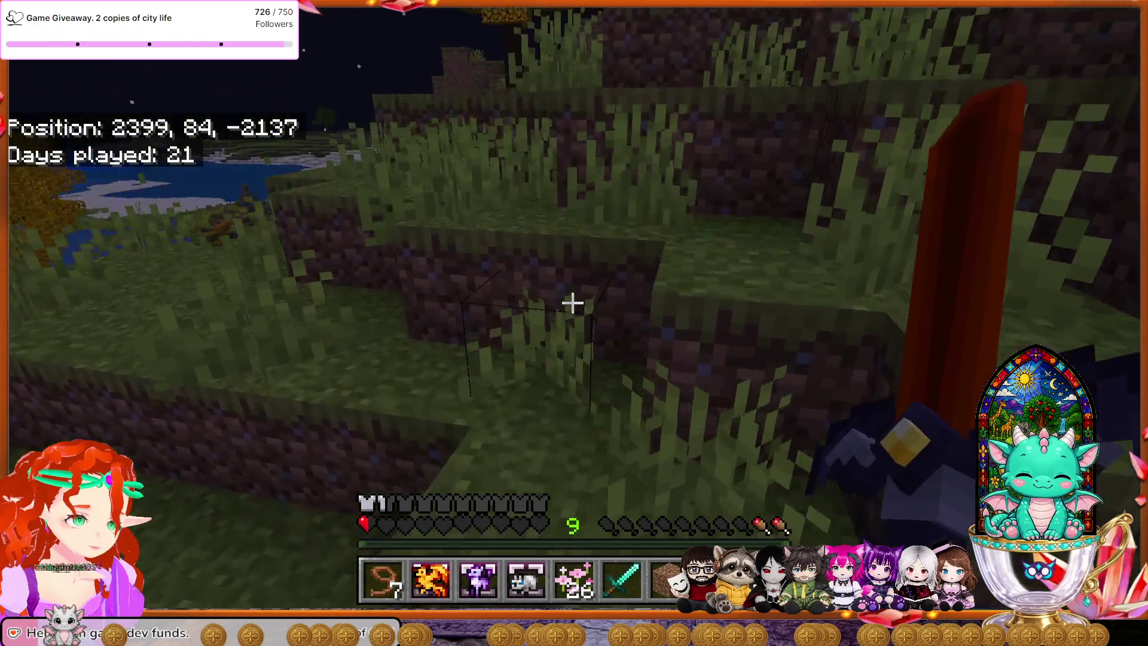
{"action": "key", "text": "w"}
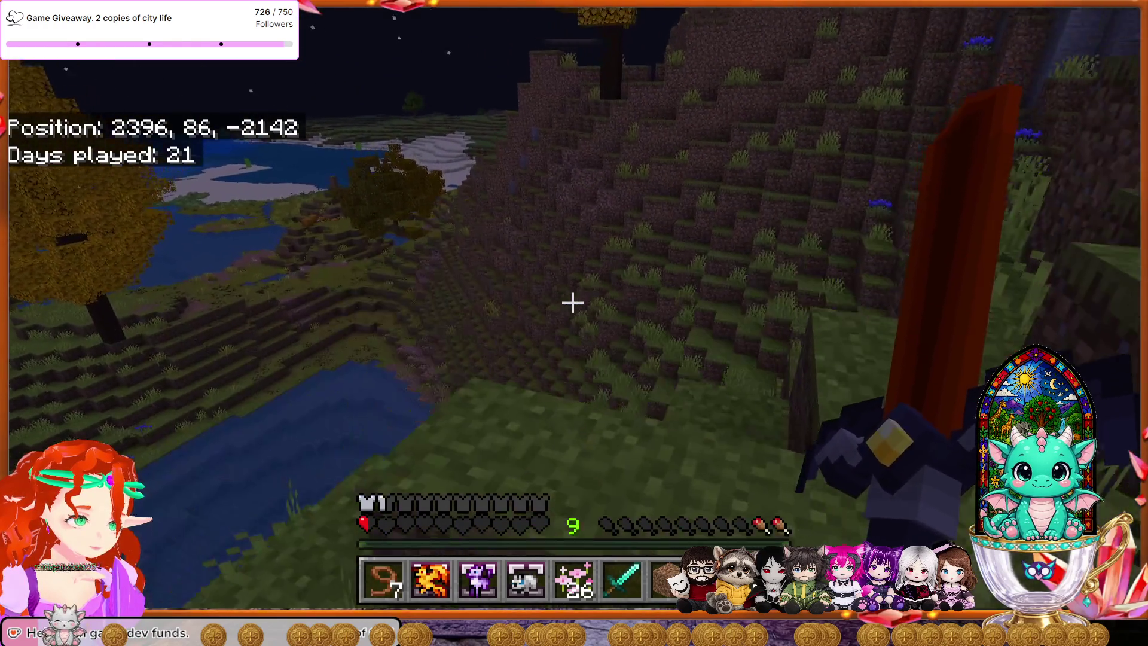
{"action": "key", "text": "w"}
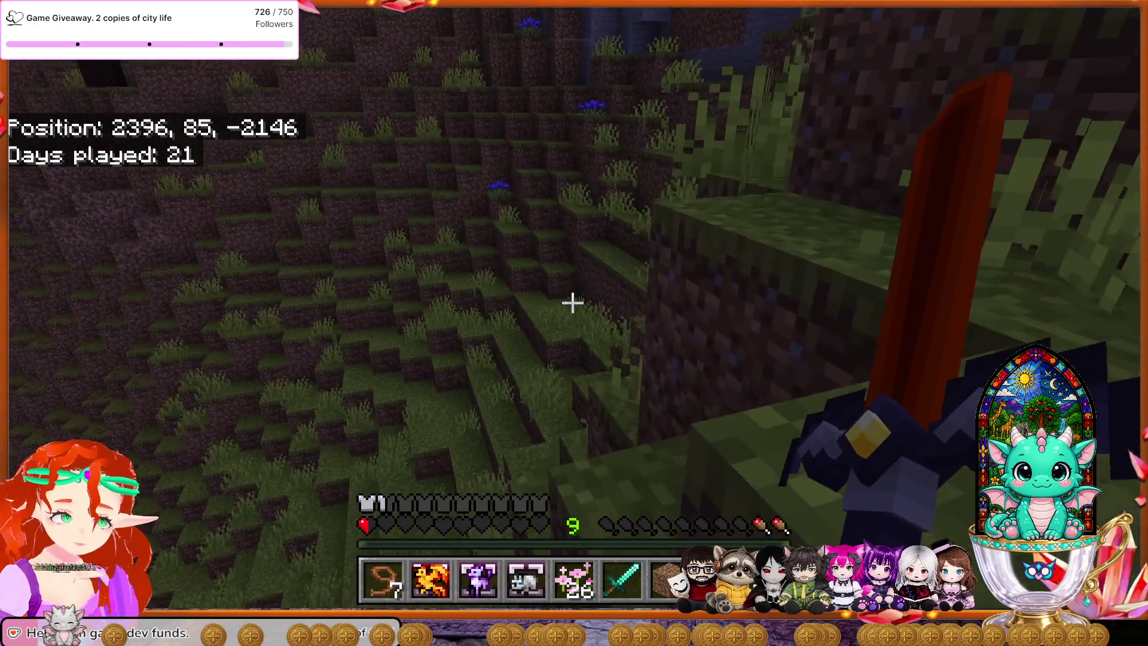
{"action": "key", "text": "w"}
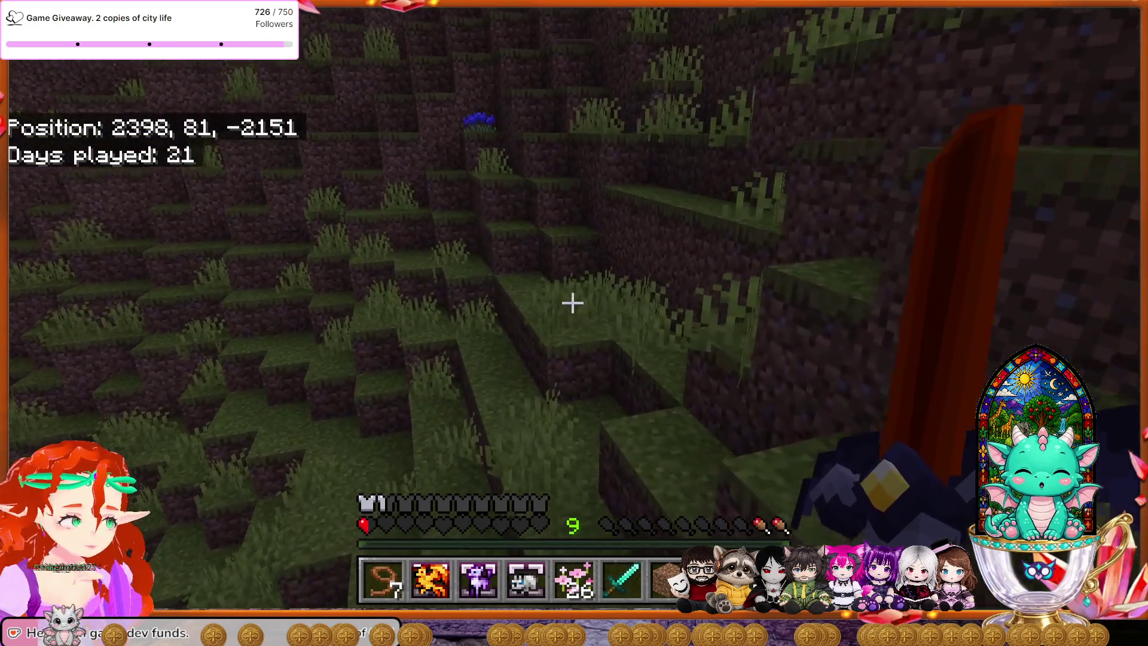
{"action": "key", "text": "w"}
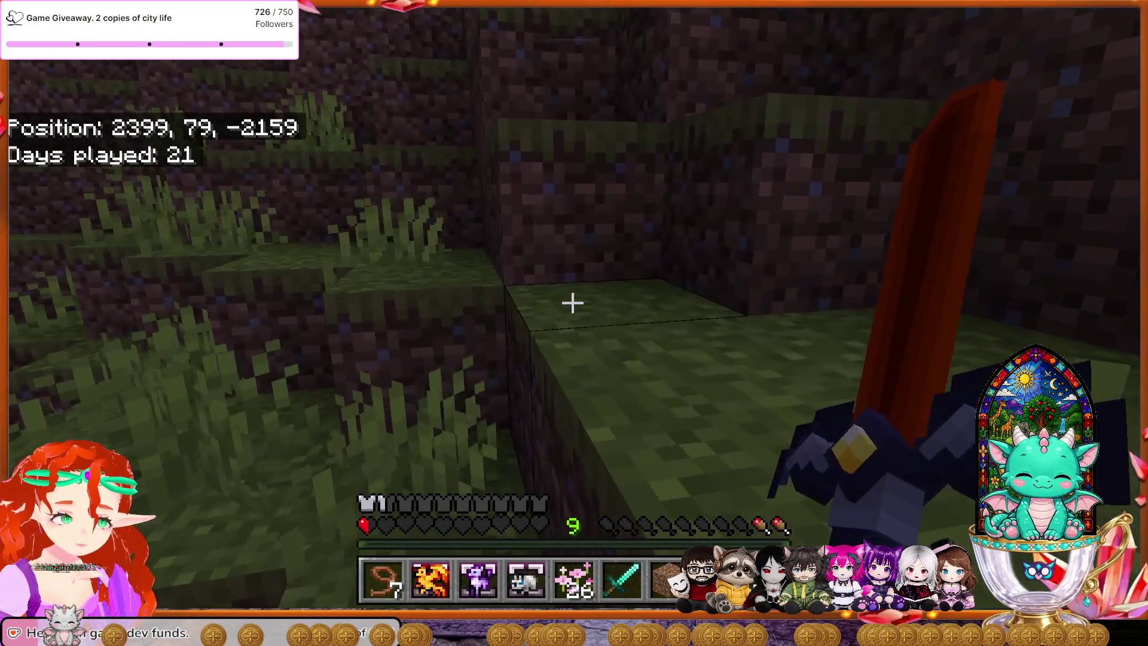
{"action": "key", "text": "w"}
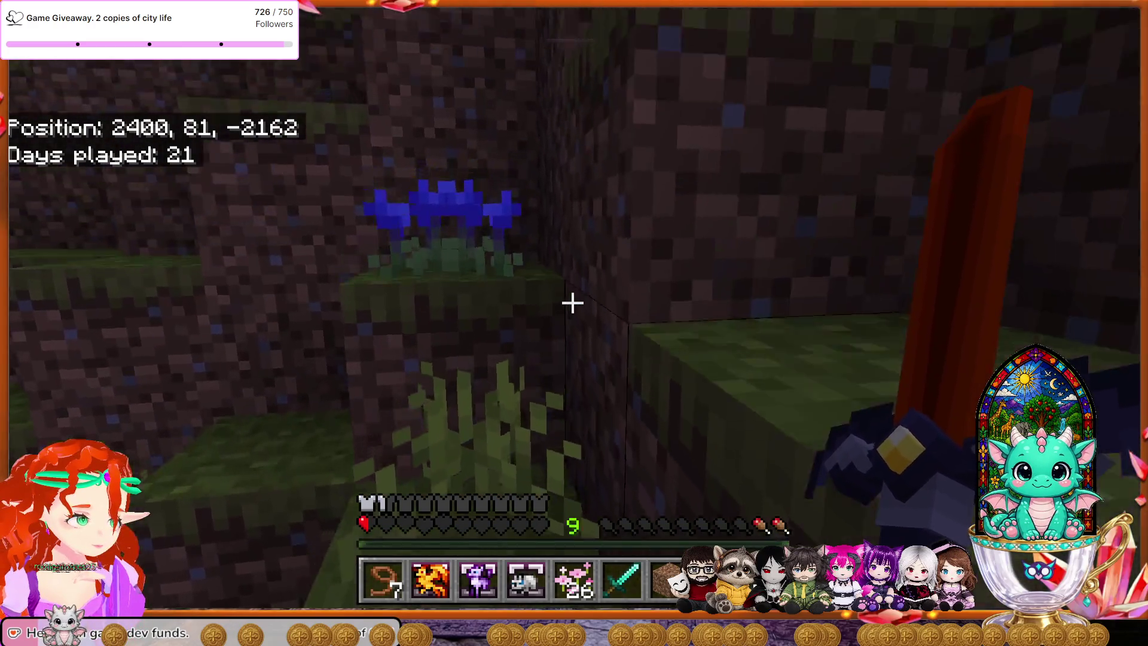
{"action": "key", "text": "w"}
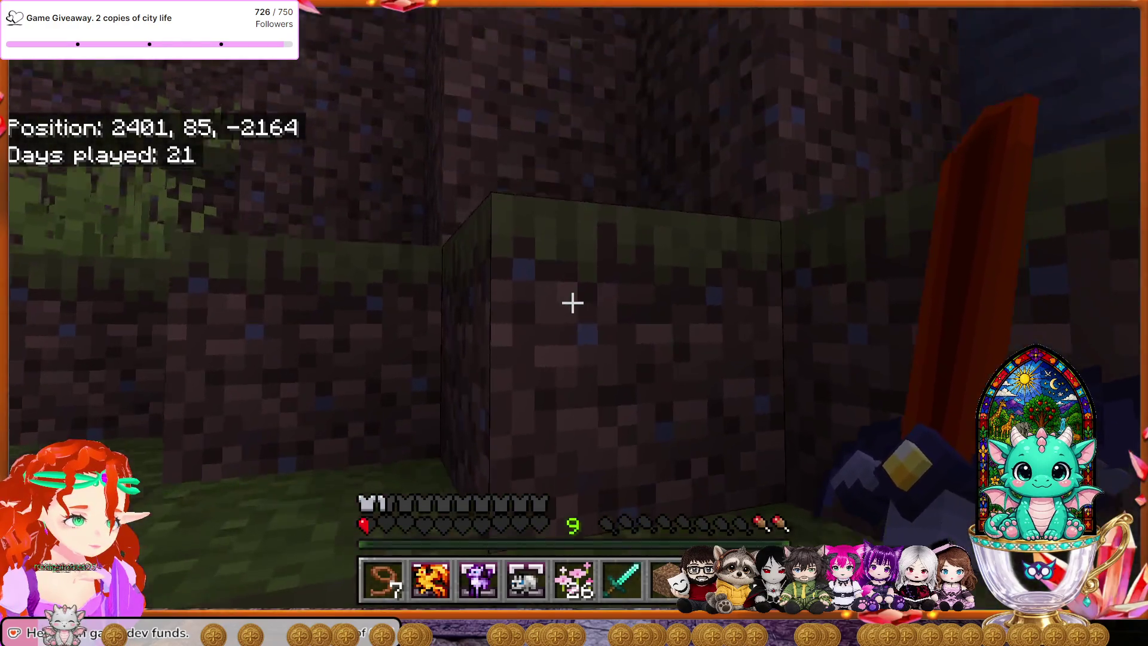
{"action": "key", "text": "w"}
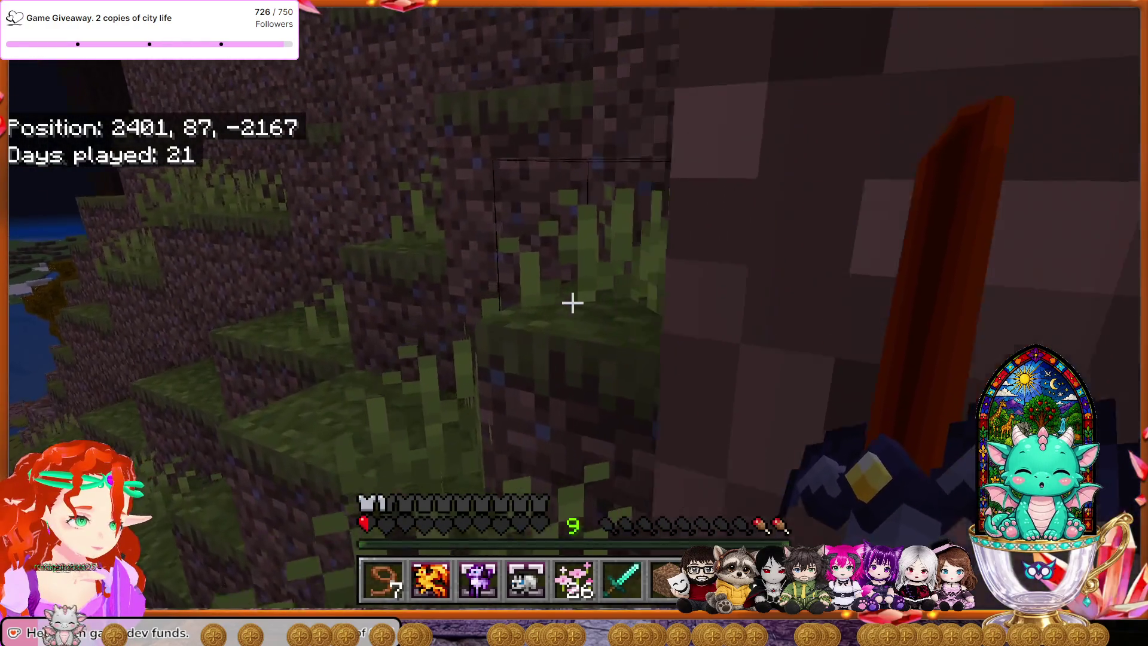
{"action": "key", "text": "w"}
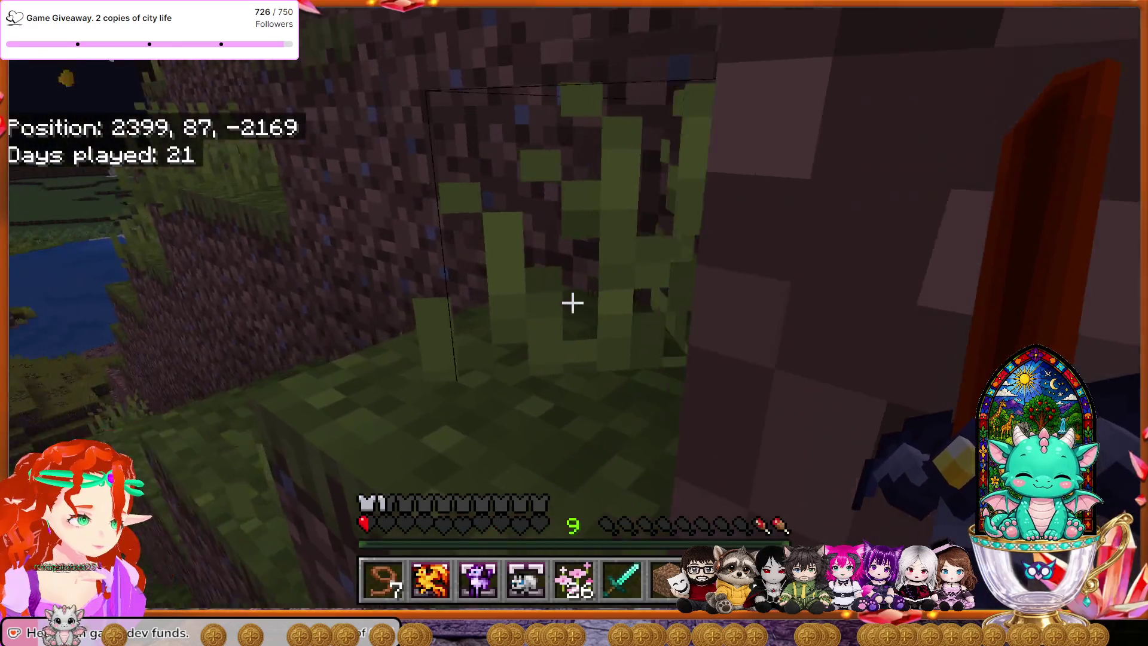
{"action": "key", "text": "w"}
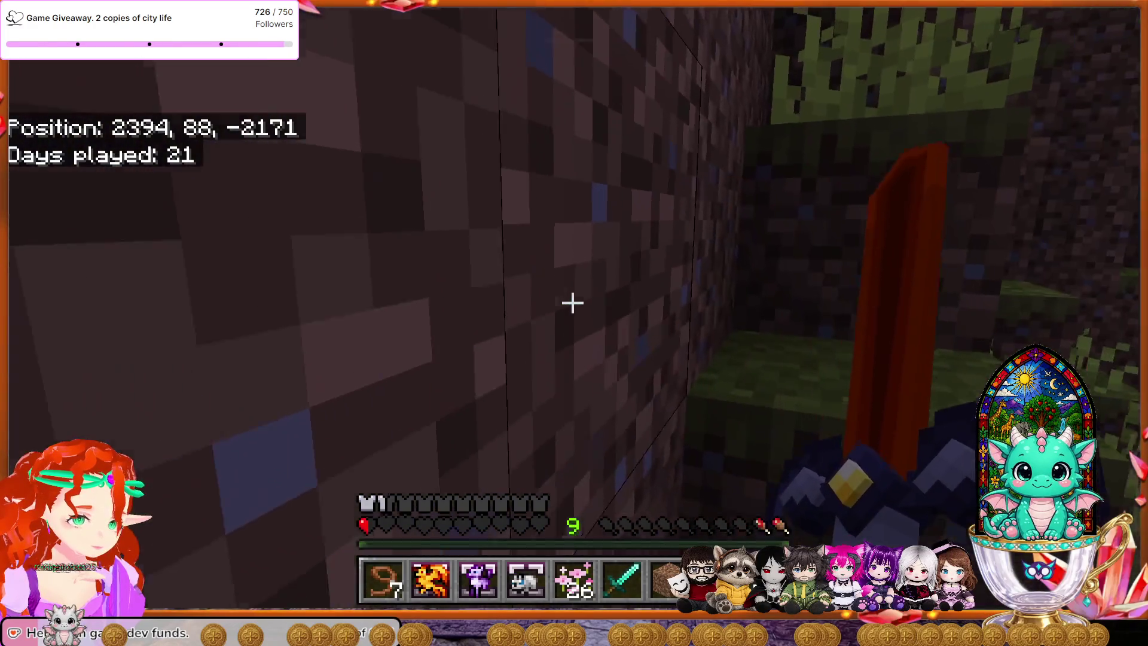
{"action": "key", "text": "w"}
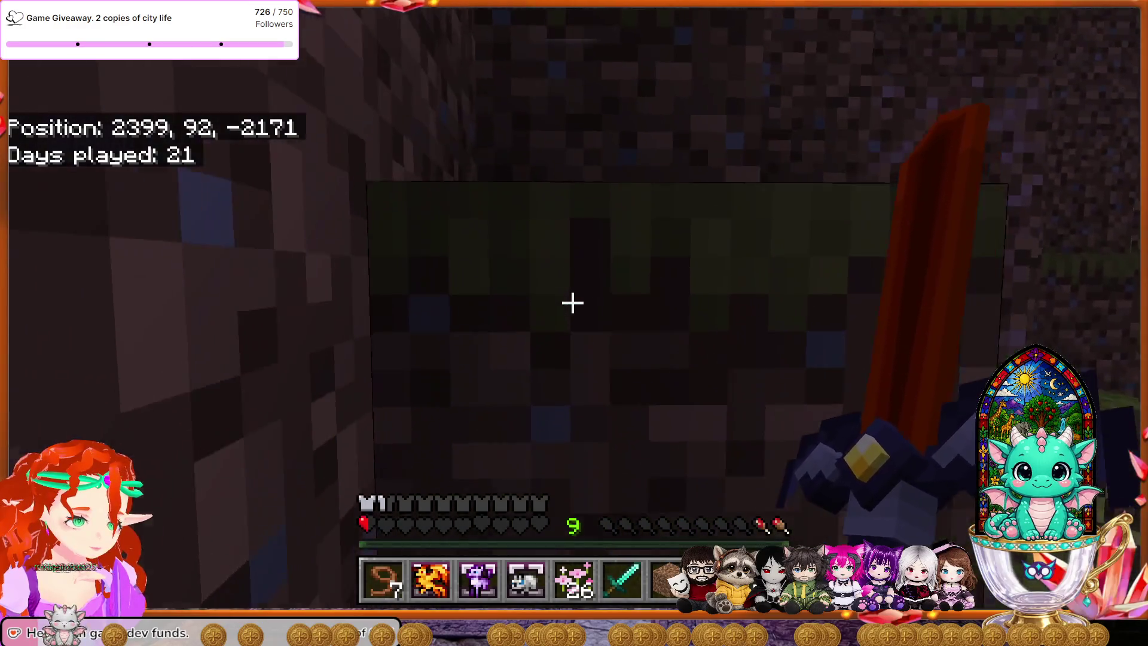
{"action": "key", "text": "1"}
{"action": "mouse_move", "coordinate": [572, 303]}
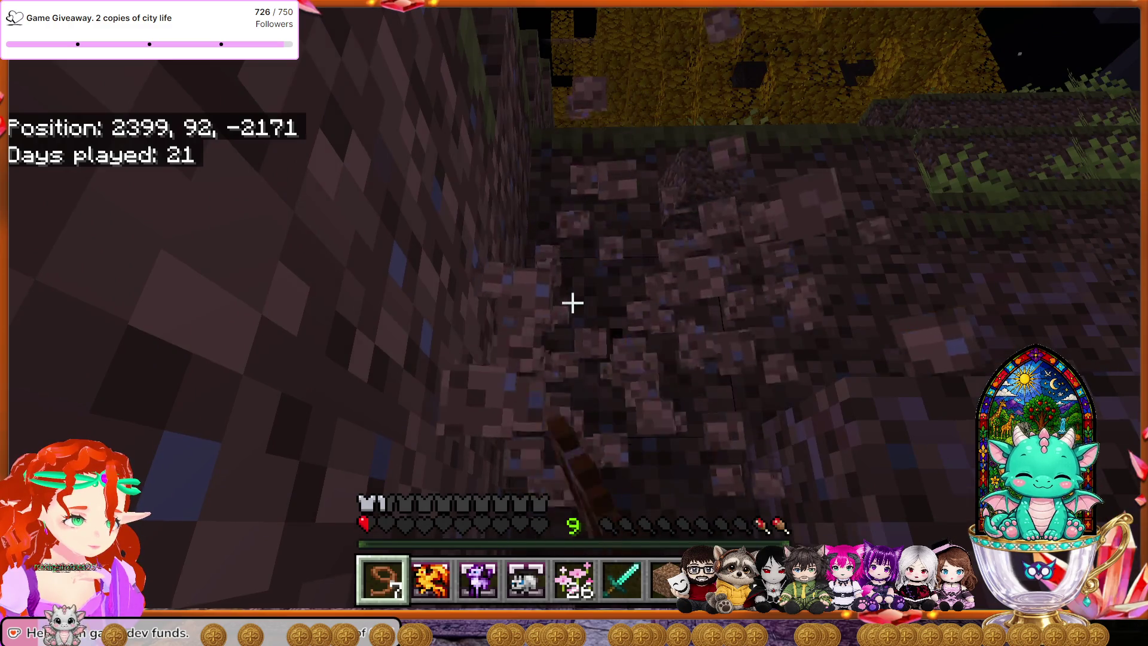
Step: Jump up the rocks beside the dark wall onto the open grassy hilltop
{"action": "key", "text": "space"}
{"action": "key", "text": "w"}
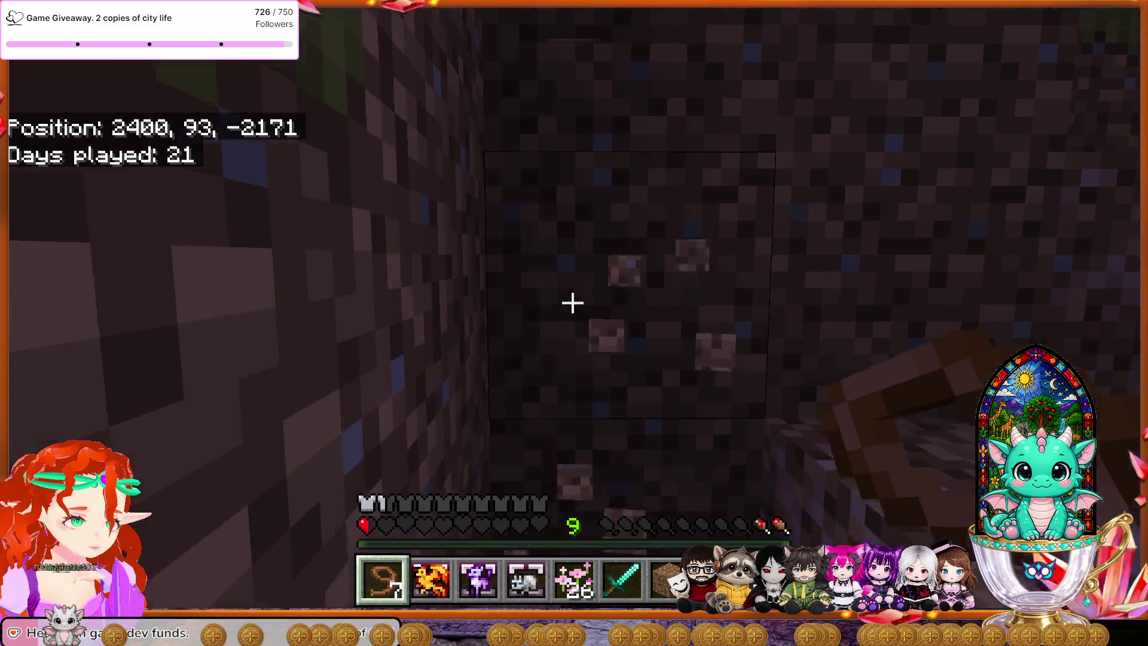
{"action": "key", "text": "w"}
{"action": "key", "text": "space"}
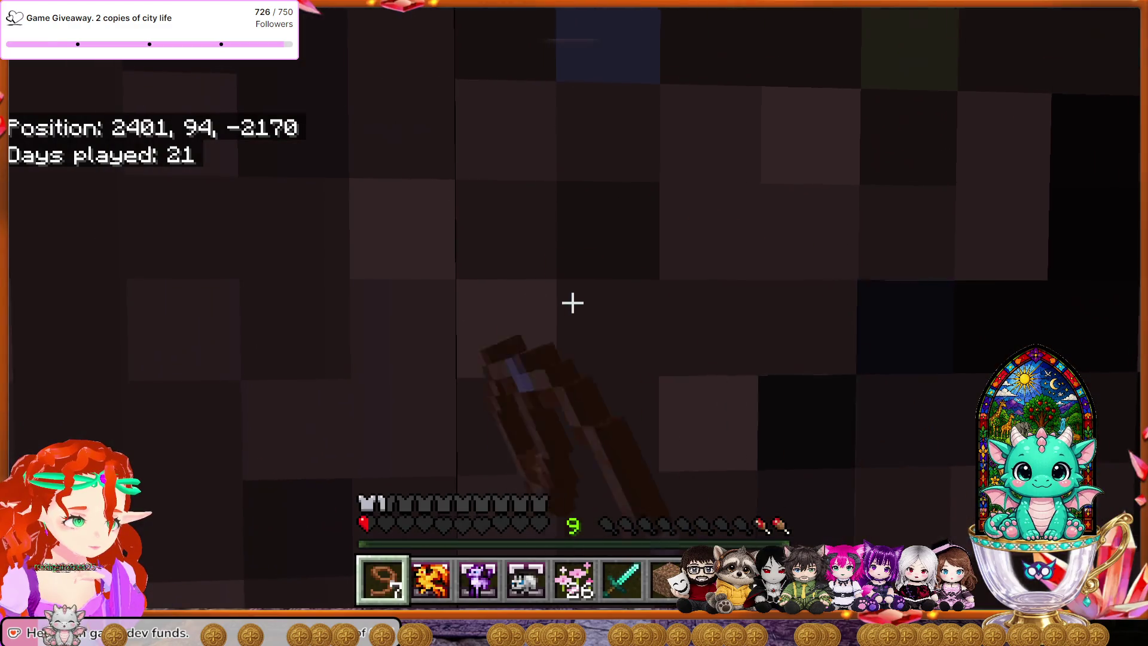
{"action": "key", "text": "w"}
{"action": "key", "text": "space"}
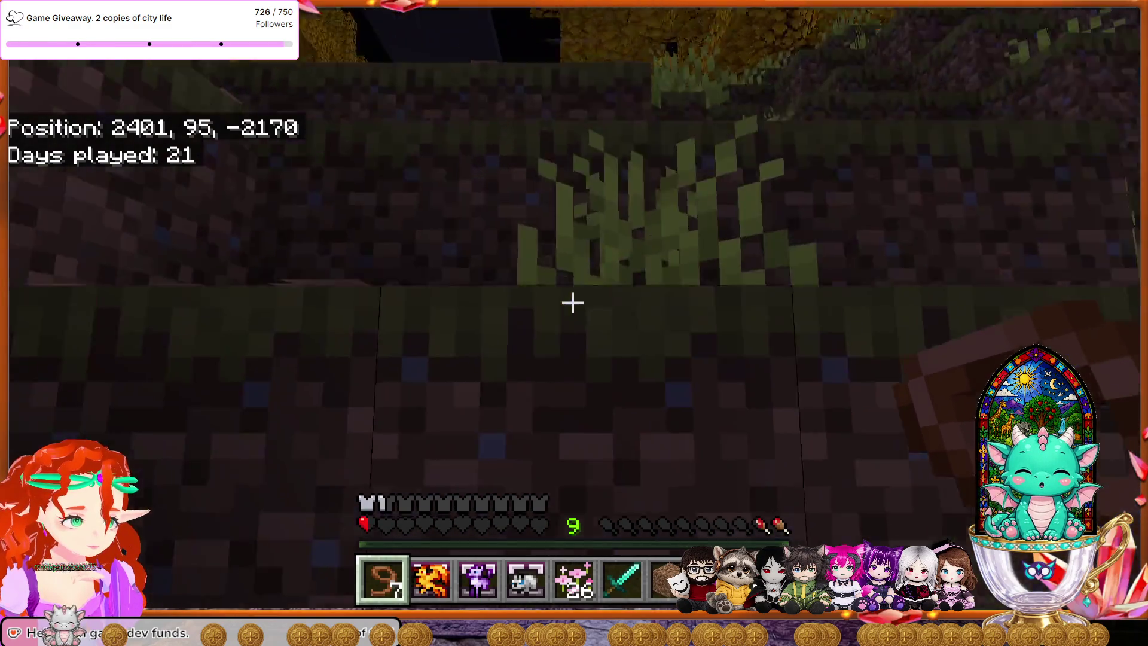
{"action": "key", "text": "w"}
{"action": "key", "text": "space"}
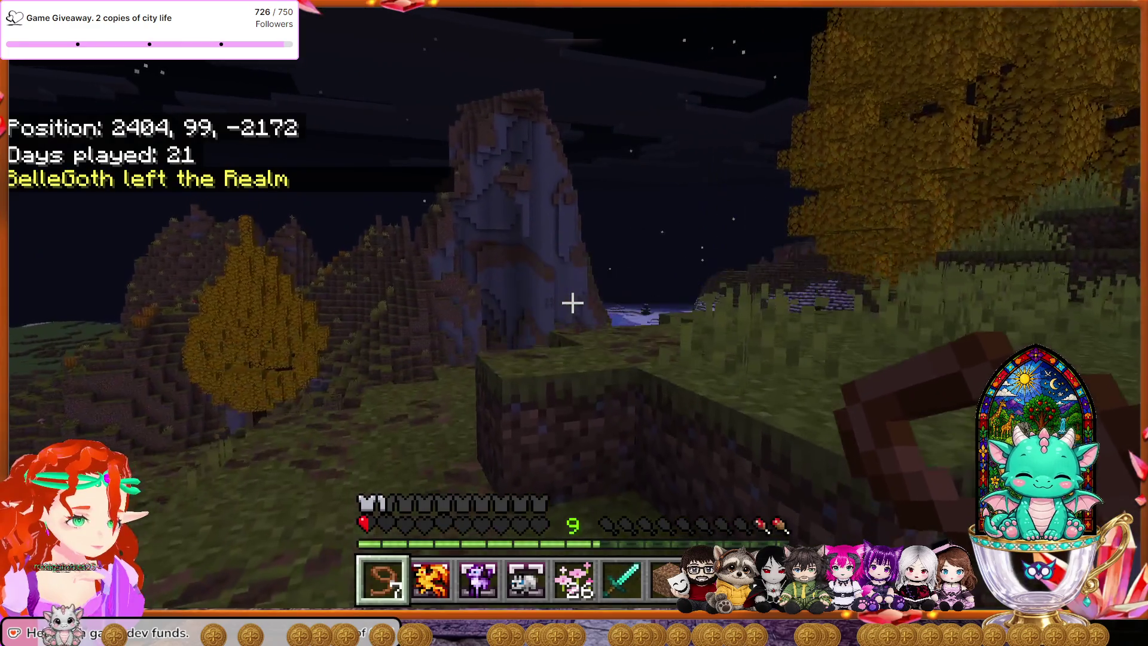
Step: Walk downhill past the stony peak to the autumn tree near 2391, 83, -2221
{"action": "key", "text": "w"}
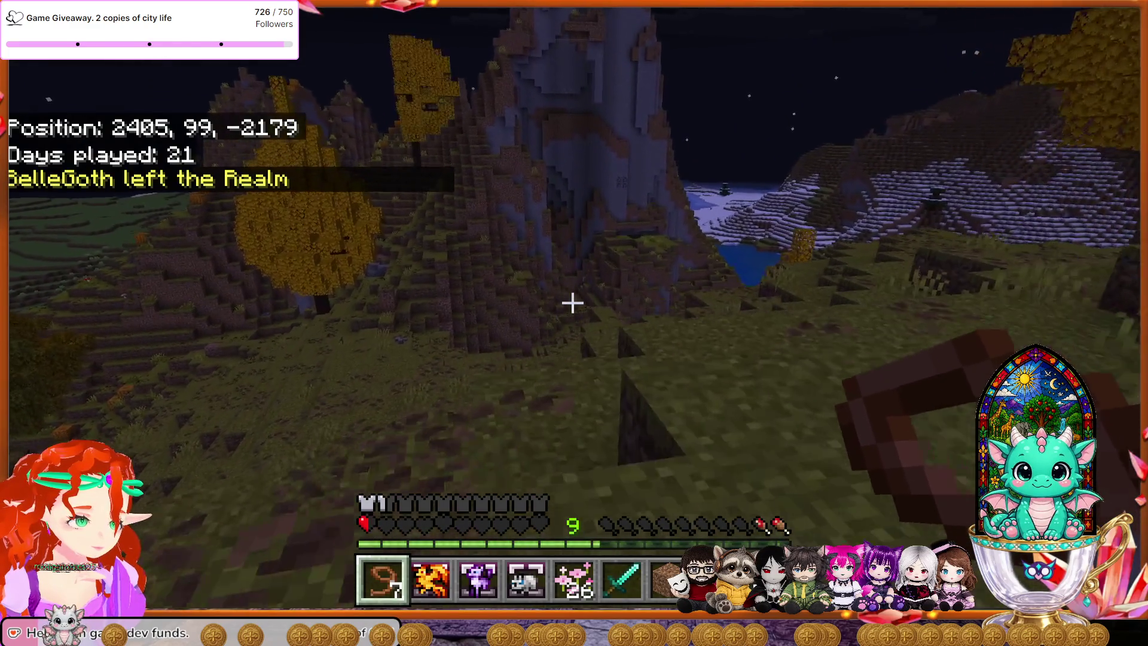
{"action": "key", "text": "w"}
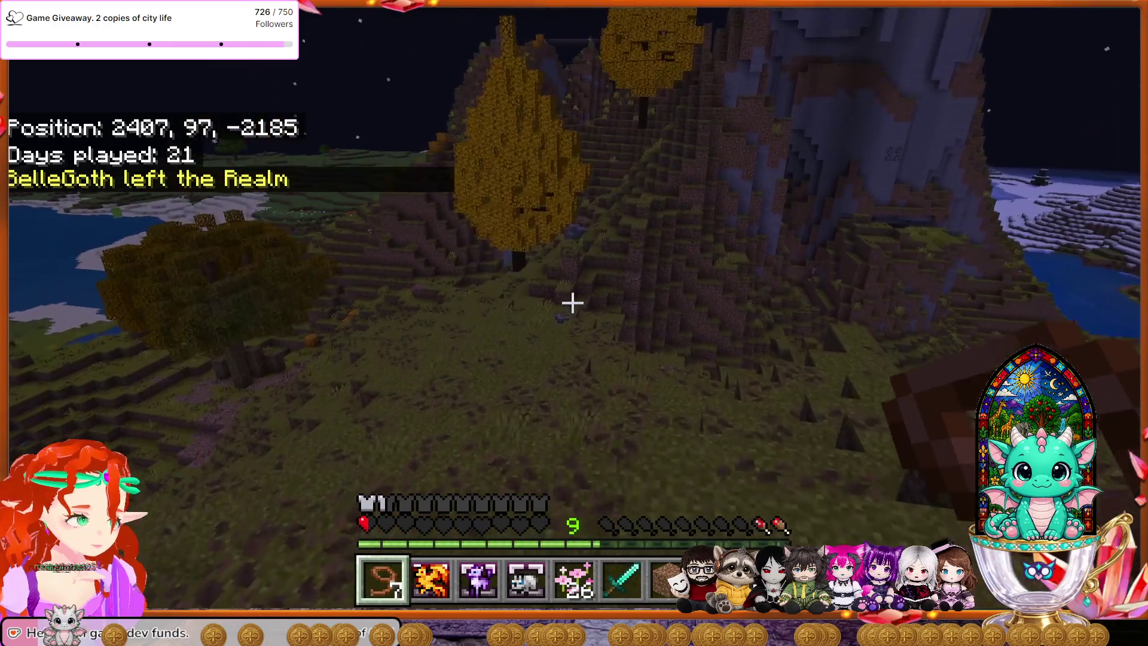
{"action": "key", "text": "w"}
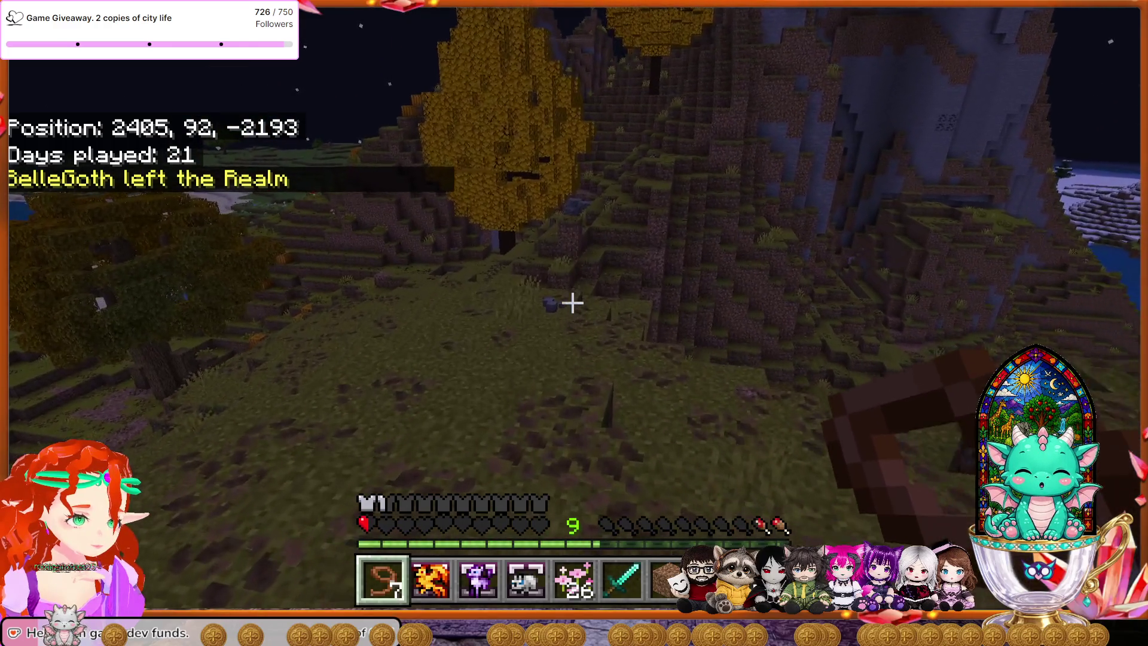
{"action": "key", "text": "w"}
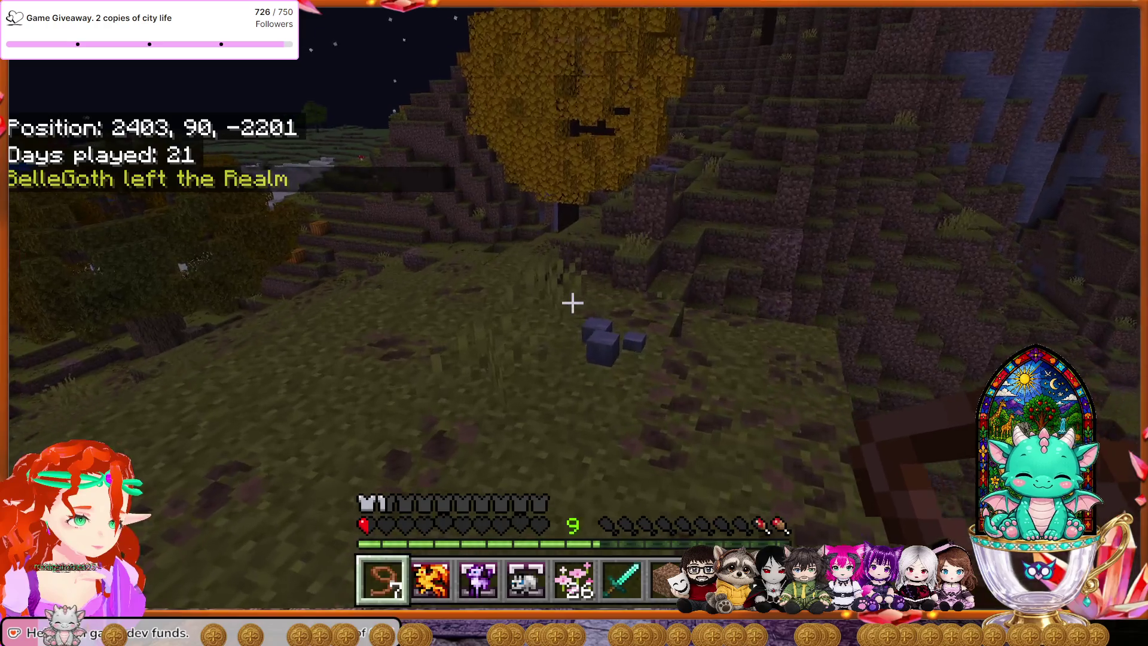
{"action": "key", "text": "w"}
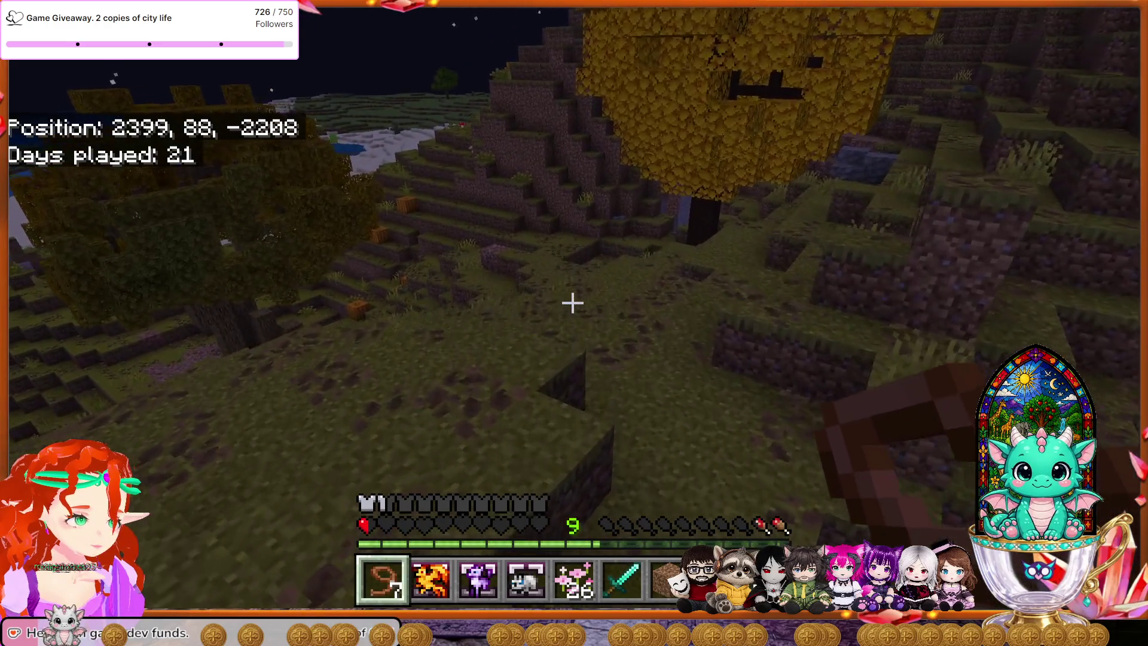
{"action": "key", "text": "w"}
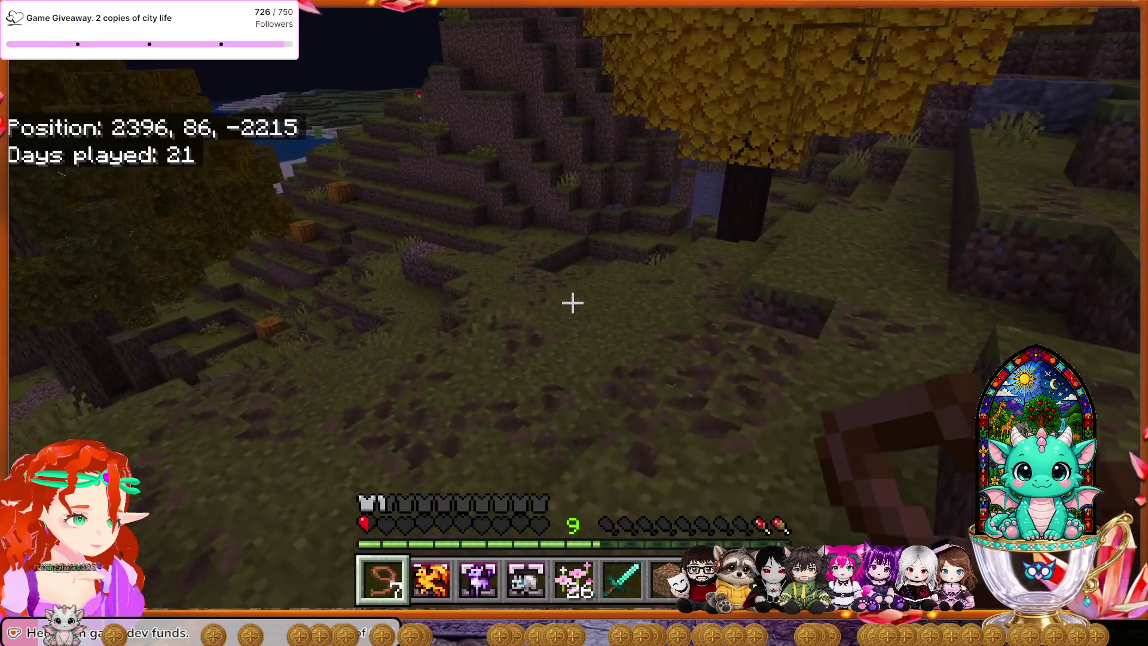
{"action": "key", "text": "w"}
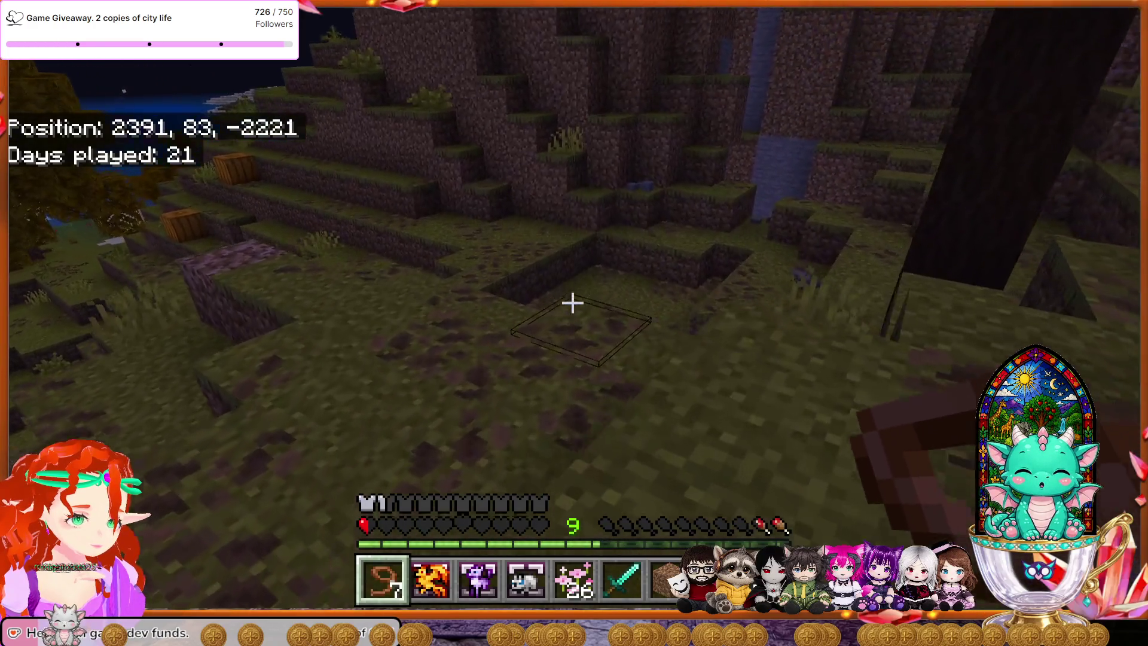
{"action": "key", "text": "w"}
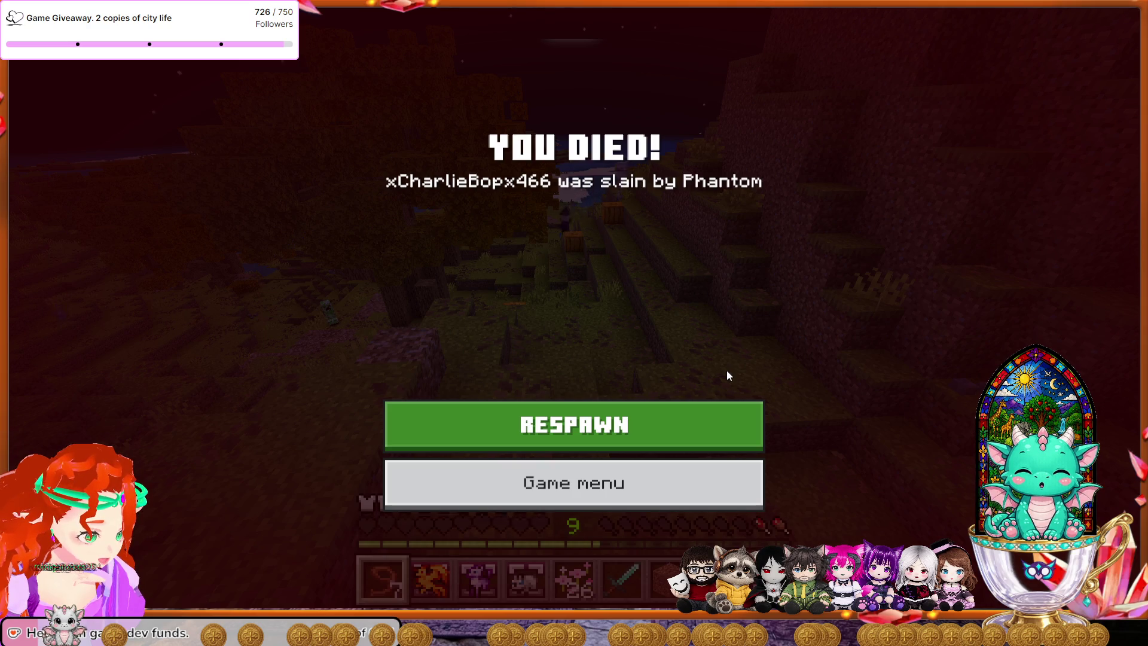
Step: Respawn from the death screen after the Phantom kill
{"action": "left_click", "coordinate": [680, 418]}
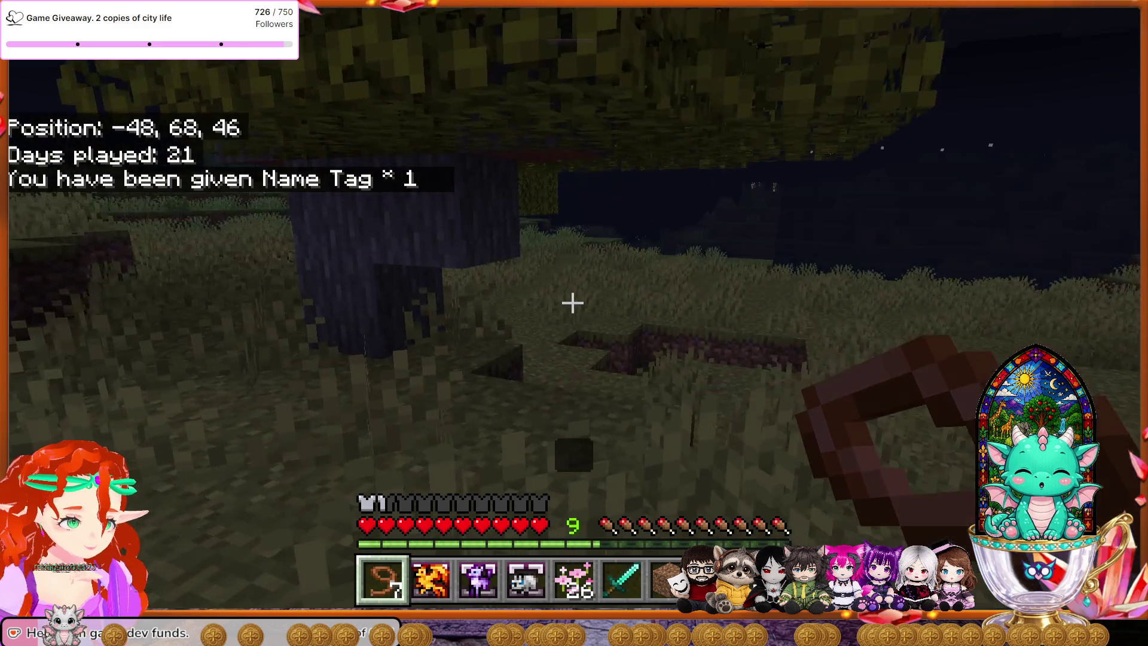
Step: Walk west from the respawn point into the red and purple flower meadow
{"action": "key", "text": "w"}
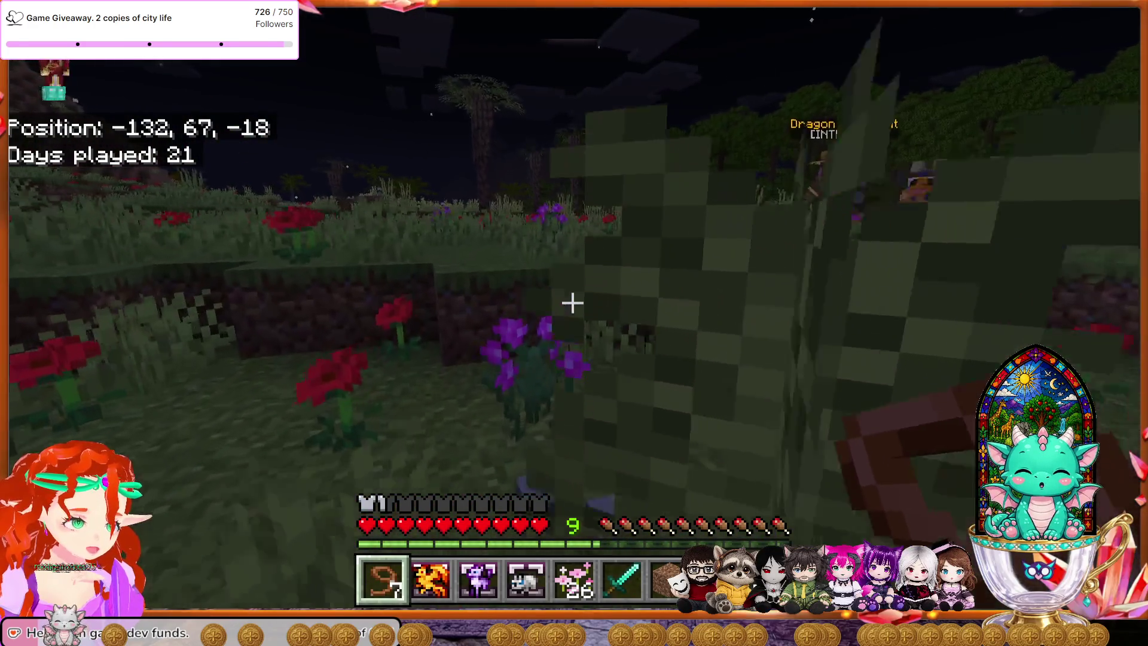
Step: Walk past the wolf, riverbank and pig, then up the grassy slope to about -154, 70, -1
{"action": "key", "text": "w"}
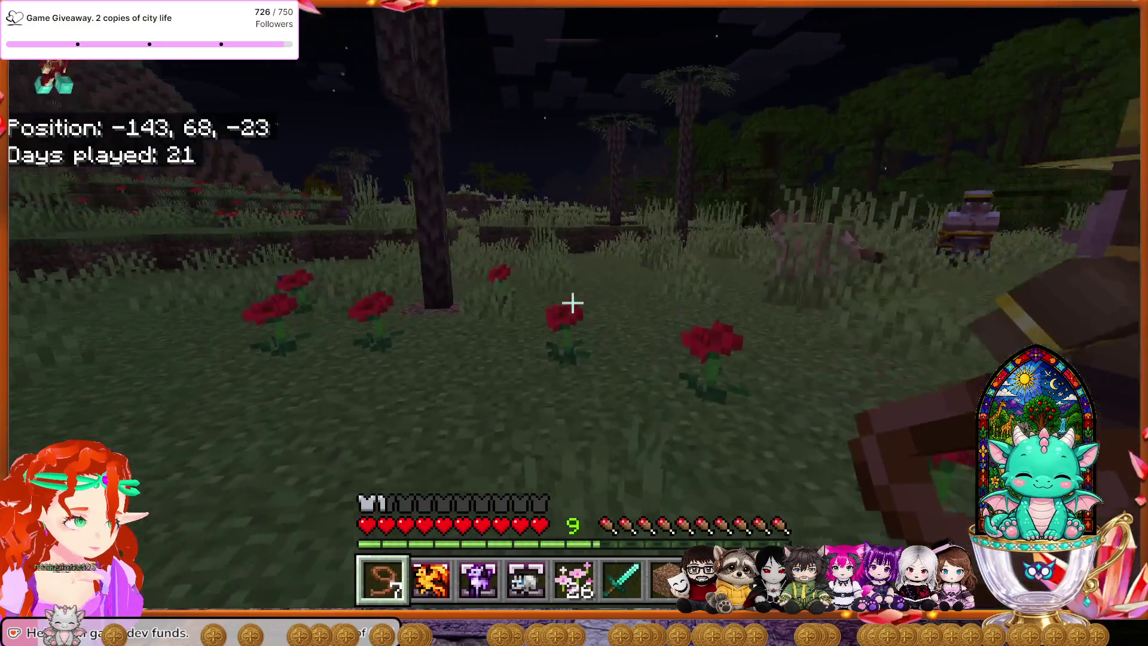
{"action": "key", "text": "w"}
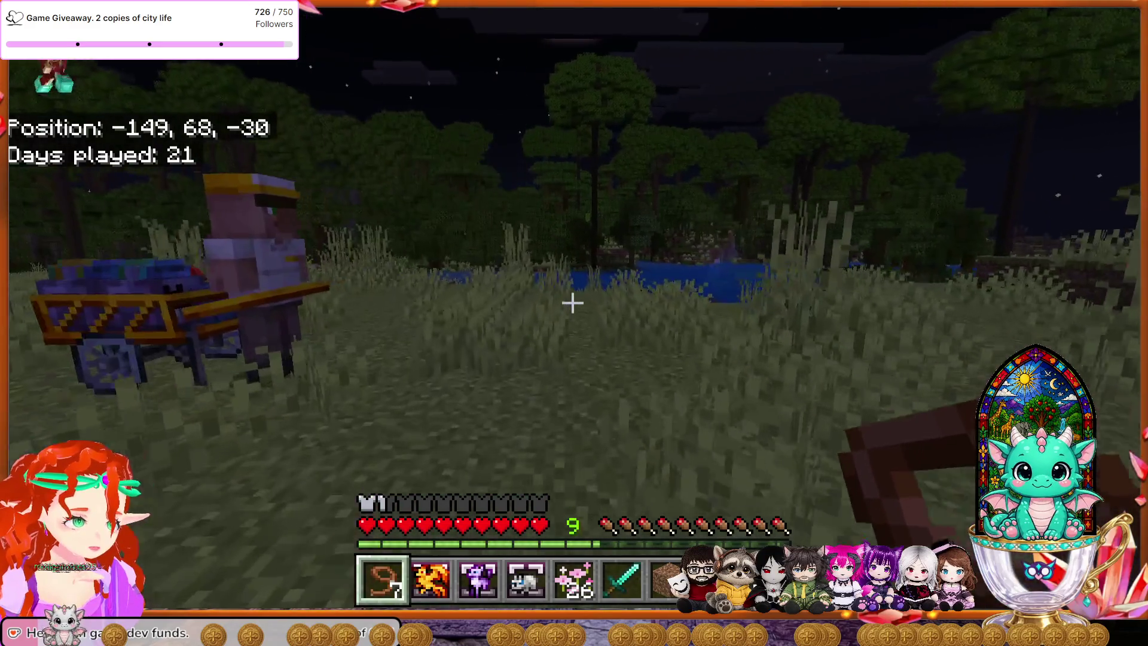
{"action": "key", "text": "w"}
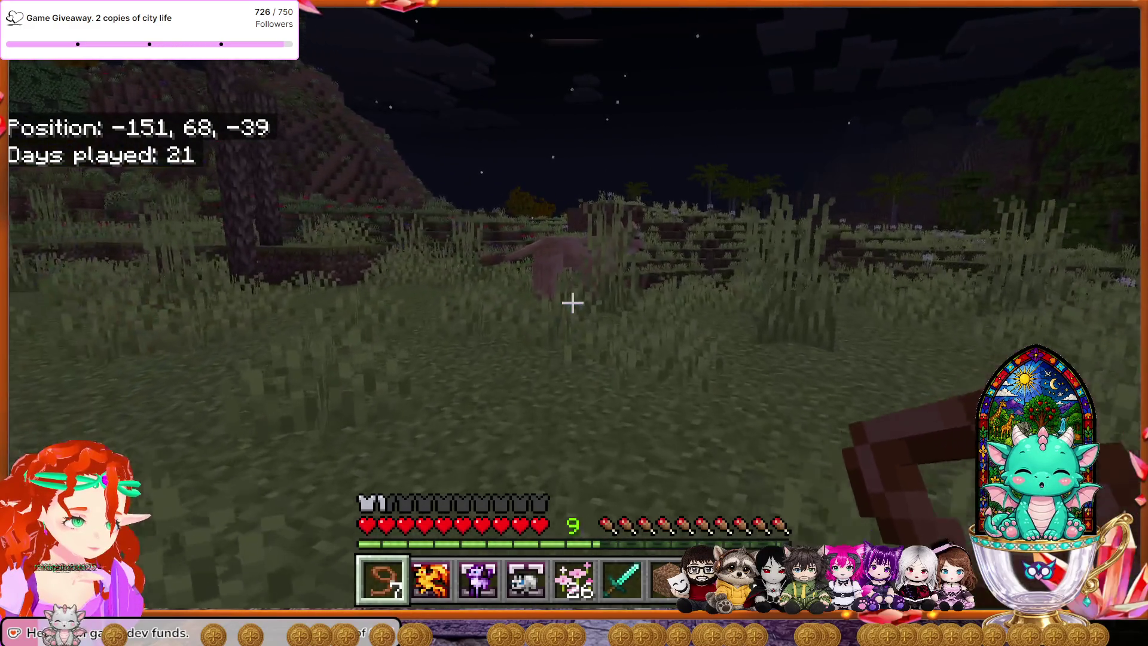
{"action": "key", "text": "w"}
{"action": "key", "text": "w"}
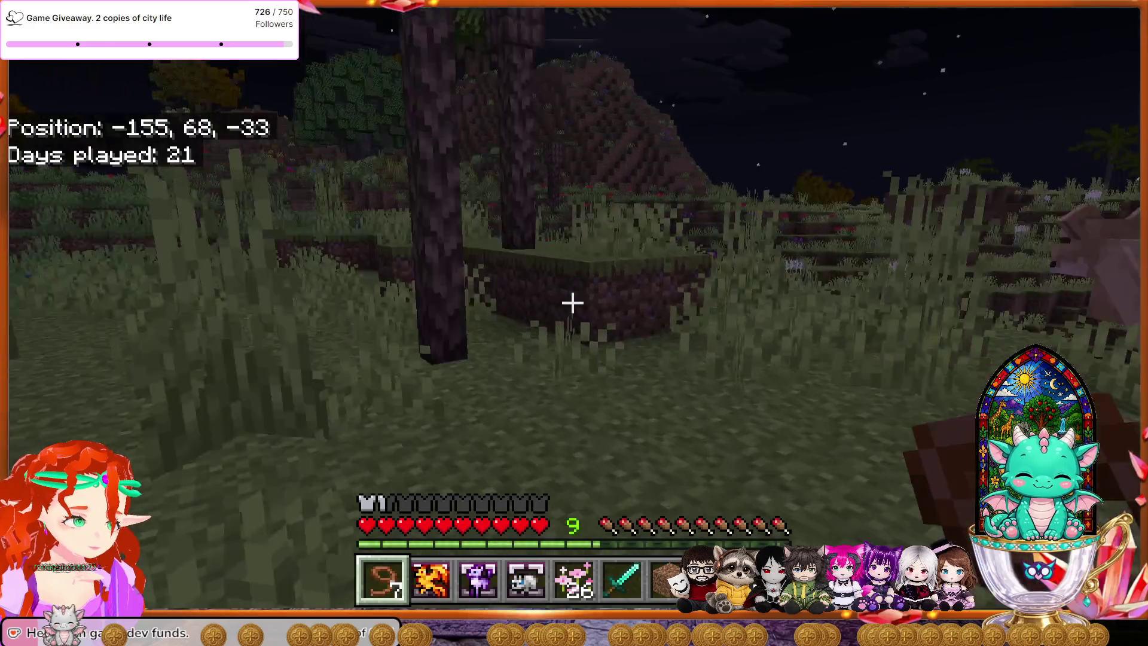
{"action": "key", "text": "w"}
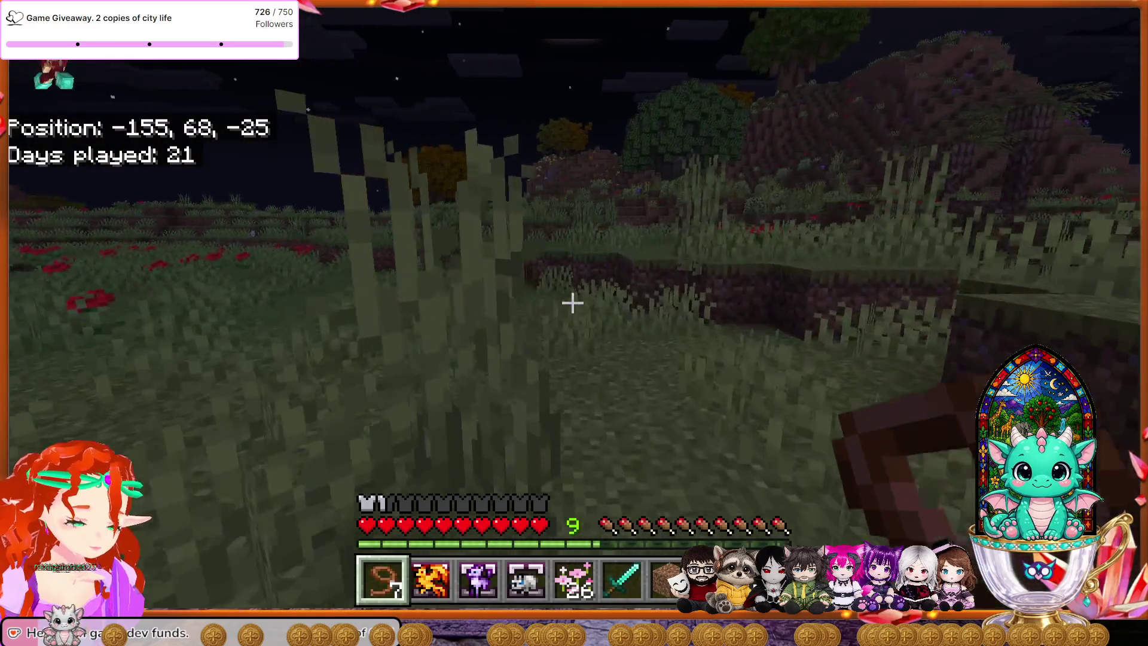
{"action": "key", "text": "w"}
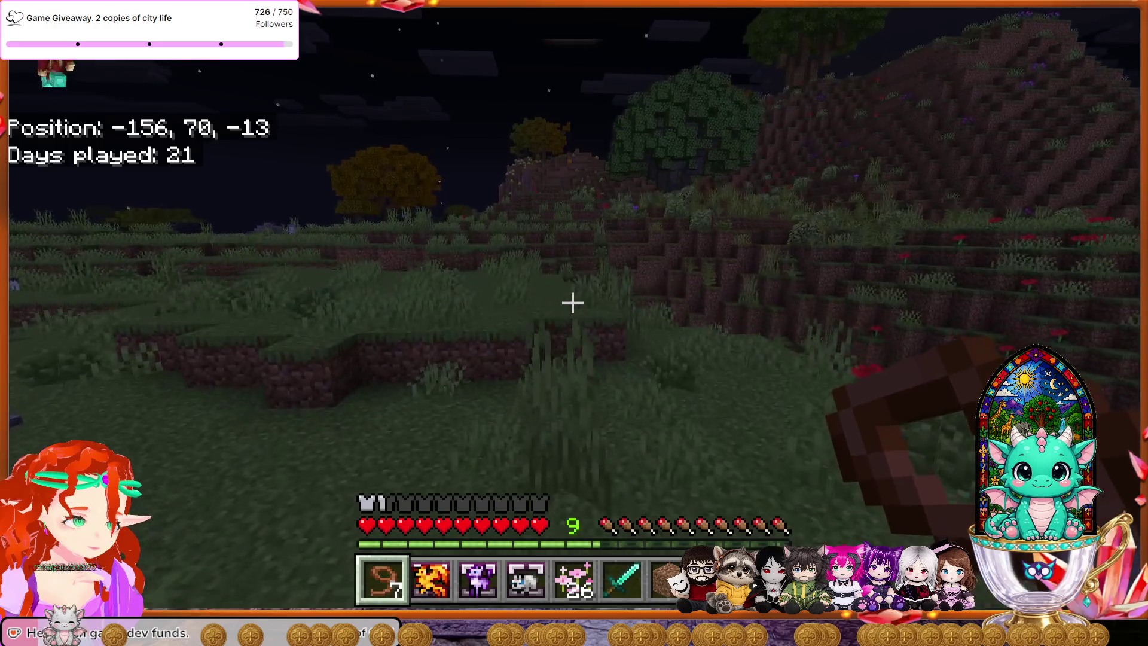
{"action": "key", "text": "w"}
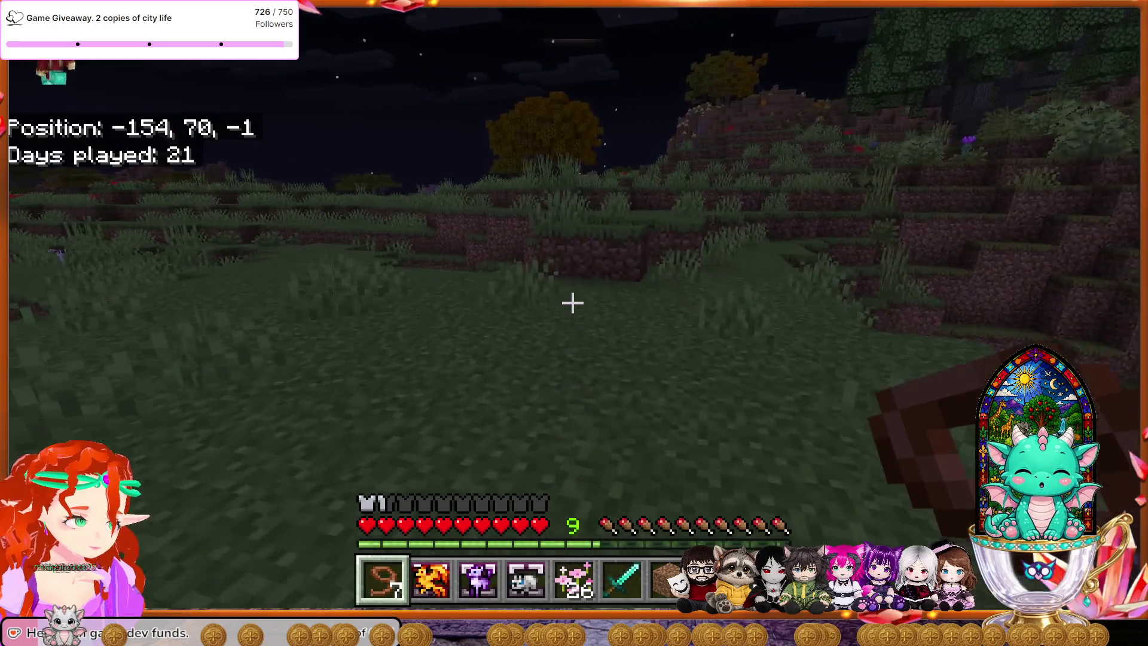
{"action": "key", "text": "w"}
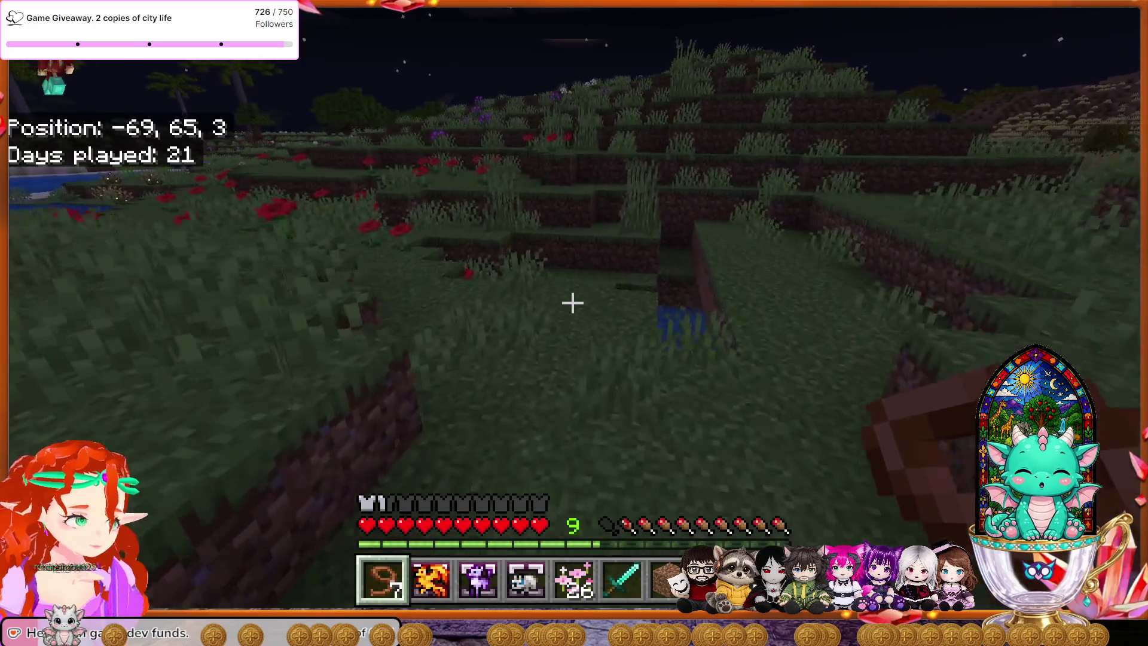
{"action": "key", "text": "w"}
{"action": "key", "text": "space"}
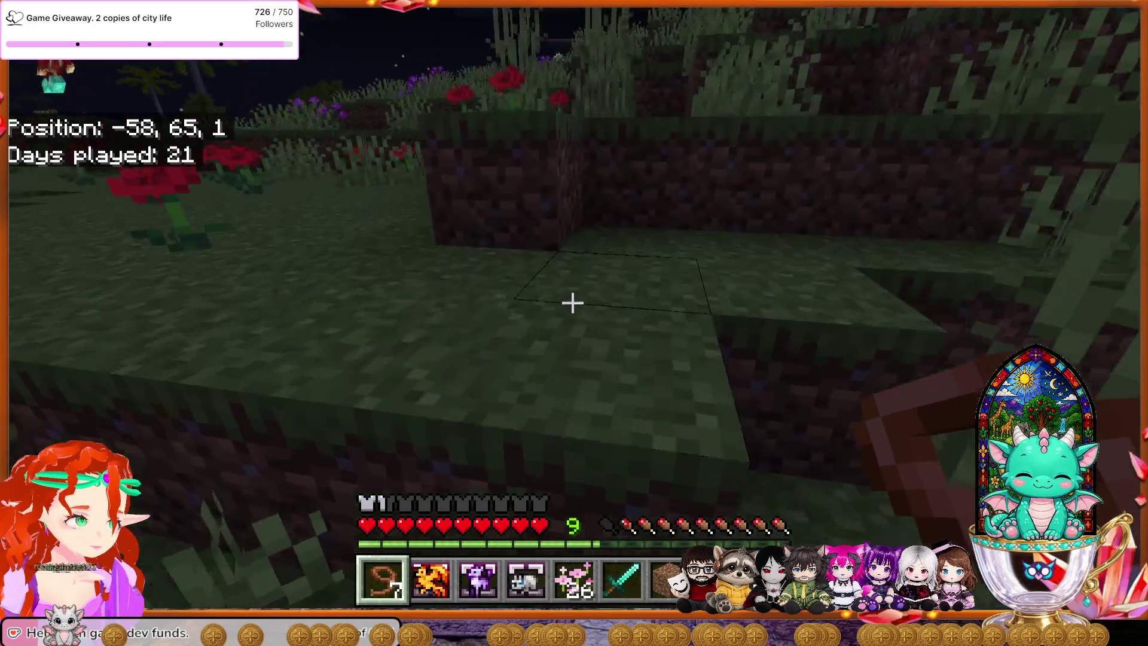
{"action": "key", "text": "w"}
{"action": "key", "text": "space"}
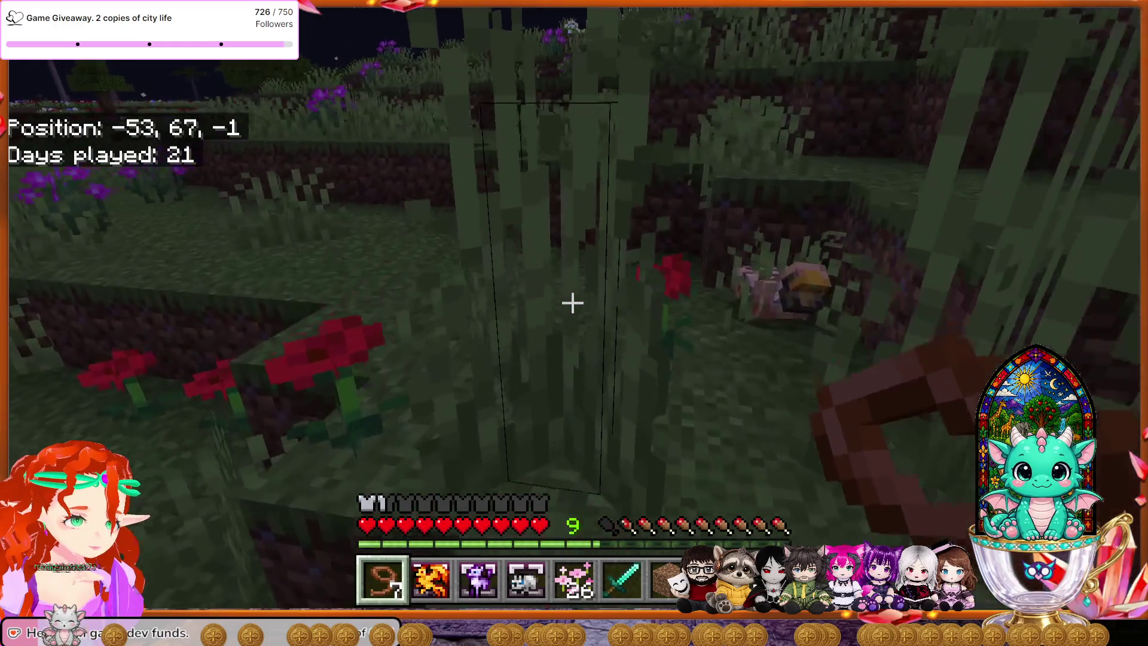
{"action": "key", "text": "w"}
{"action": "key", "text": "space"}
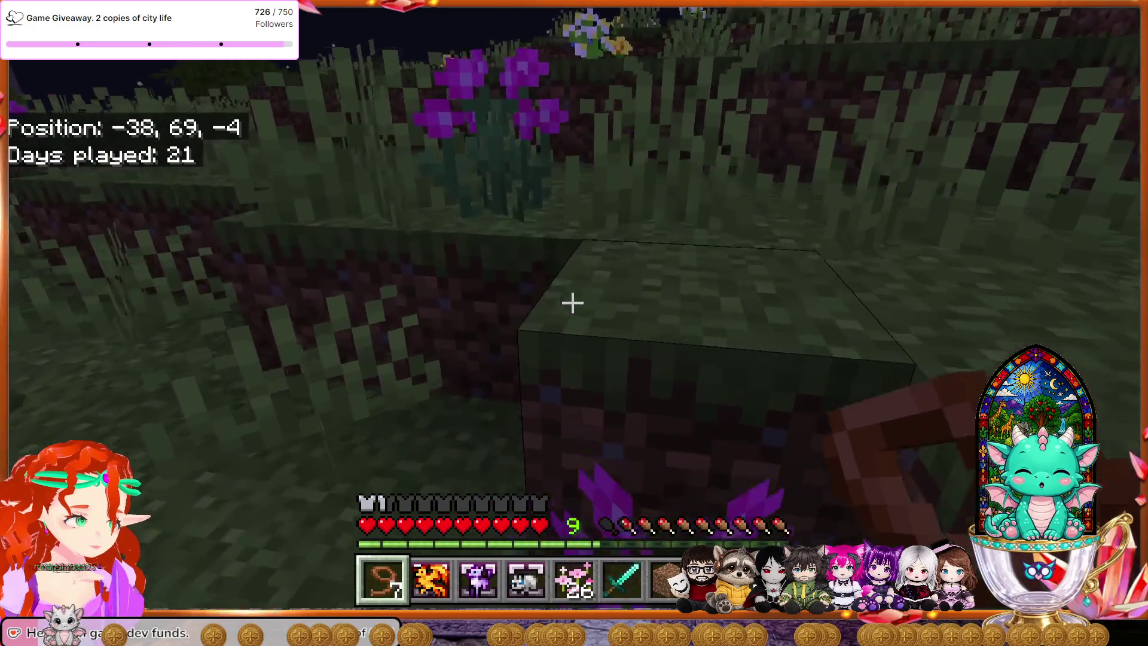
{"action": "key", "text": "w"}
{"action": "key", "text": "space"}
{"action": "key", "text": "w"}
{"action": "key", "text": "space"}
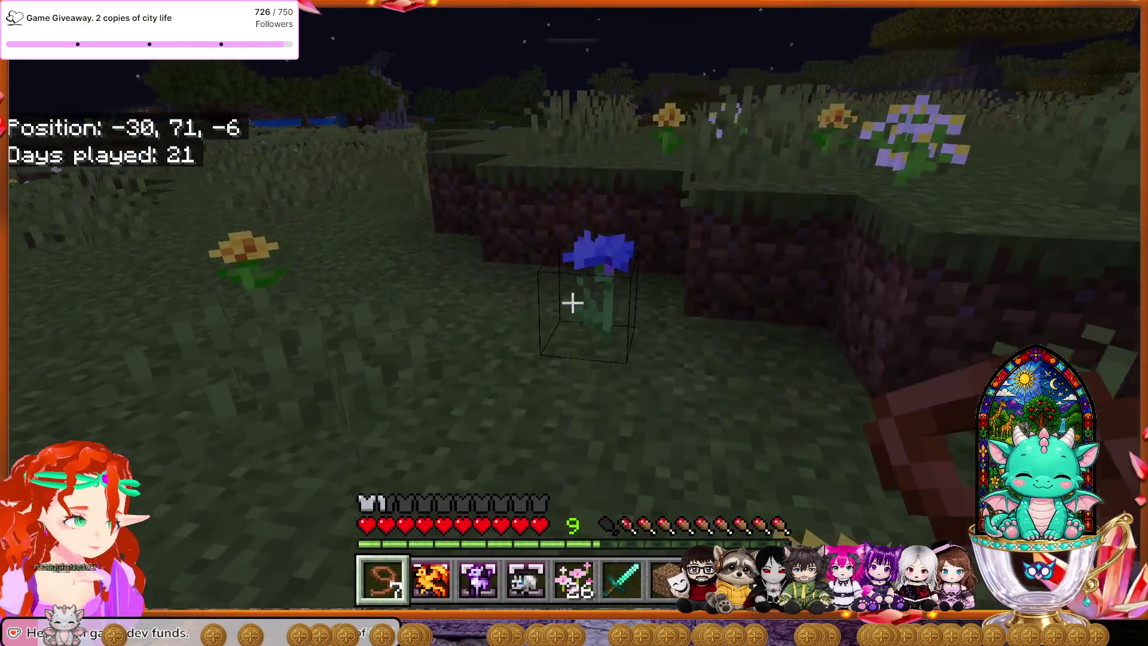
{"action": "key", "text": "w"}
{"action": "key", "text": "space"}
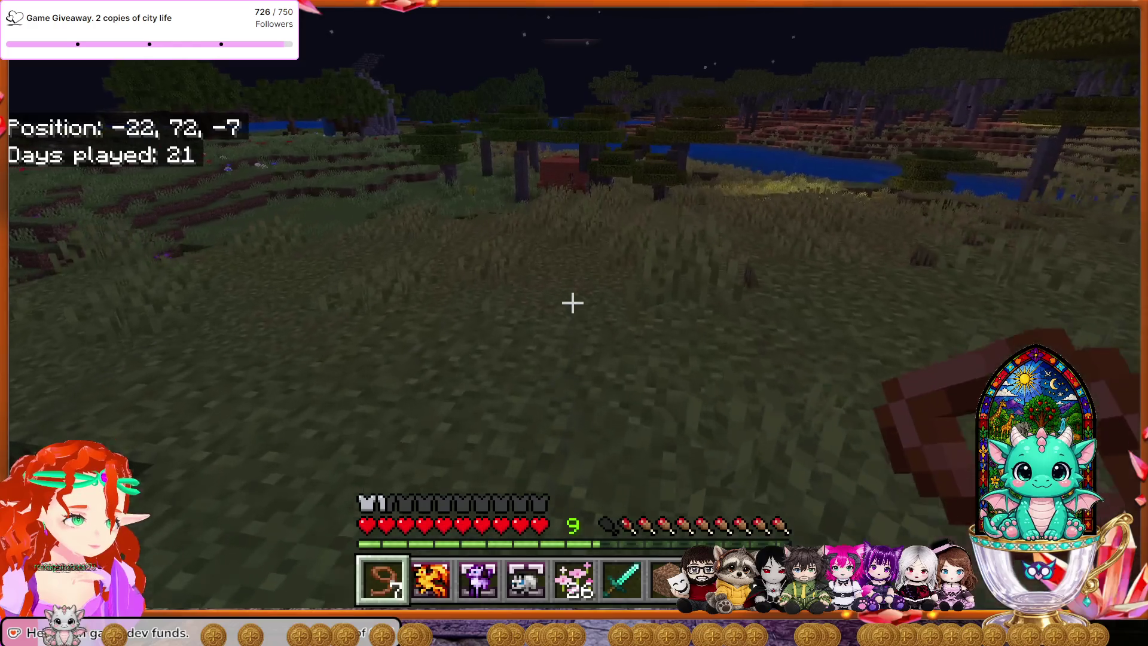
{"action": "key", "text": "w"}
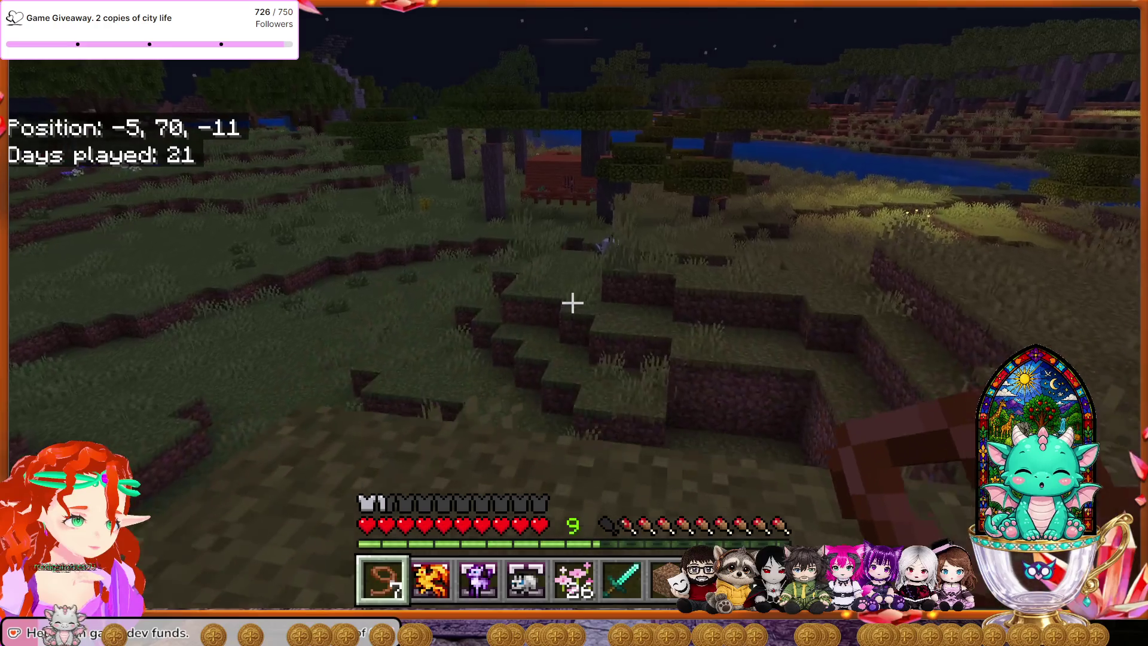
{"action": "key", "text": "w"}
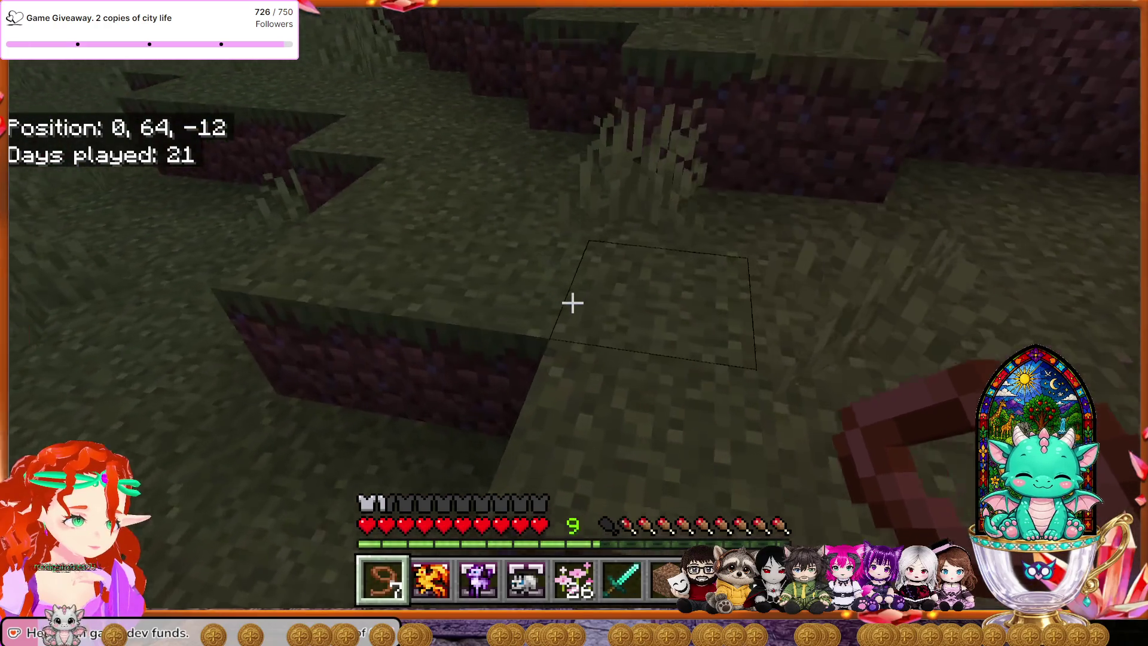
{"action": "key", "text": "w"}
{"action": "key", "text": "w"}
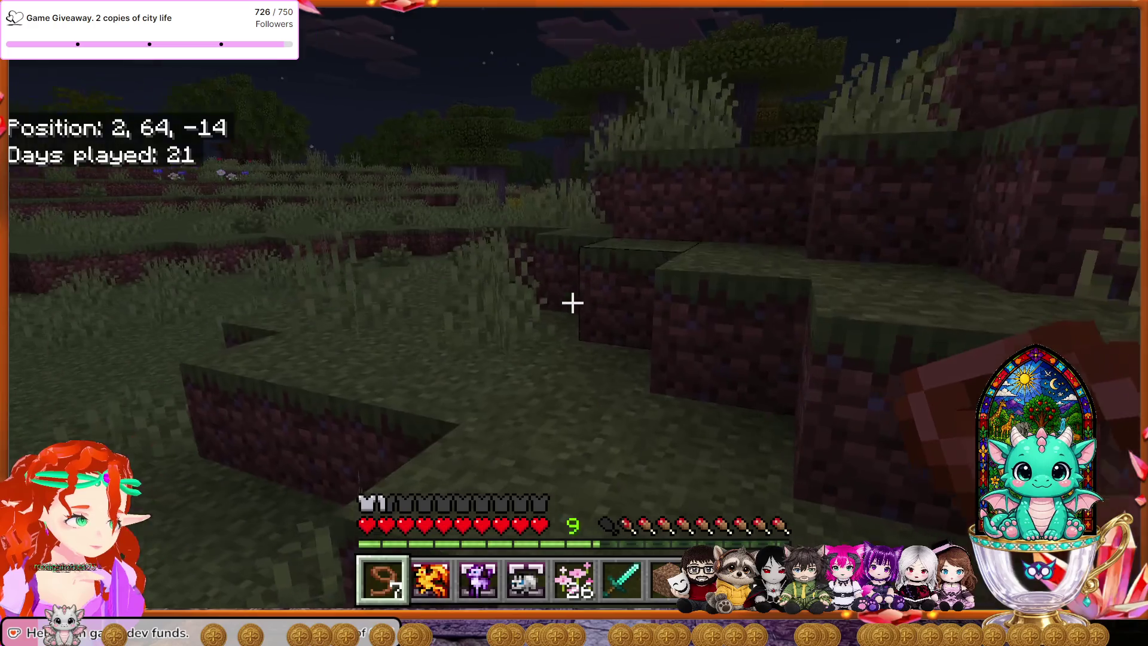
{"action": "key", "text": "w"}
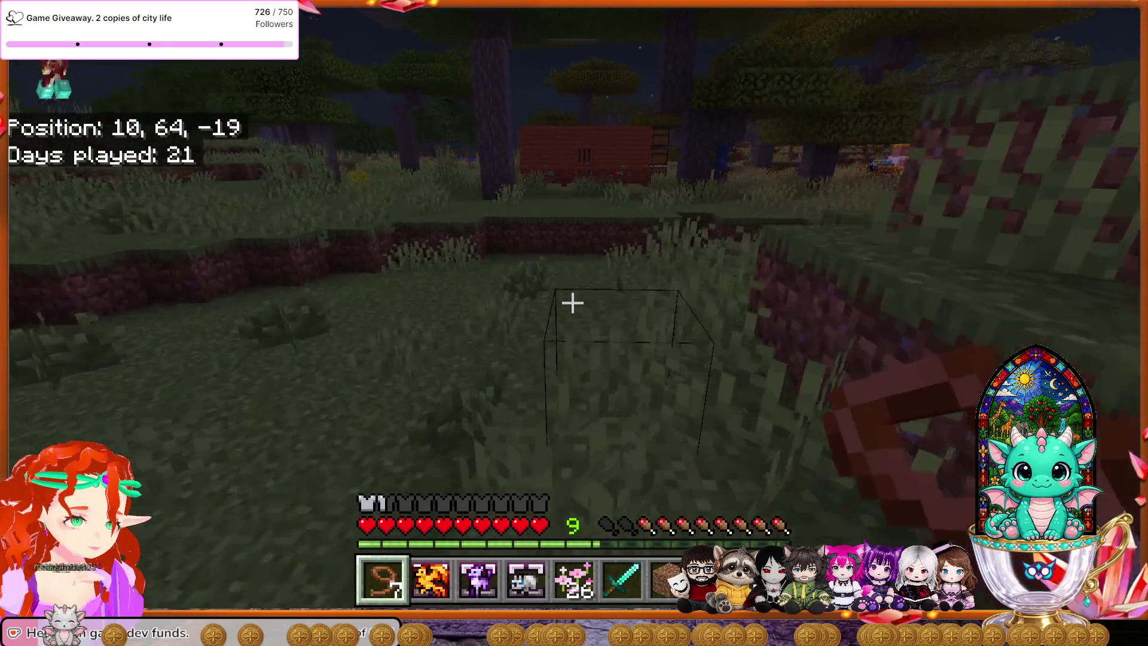
{"action": "key", "text": "w"}
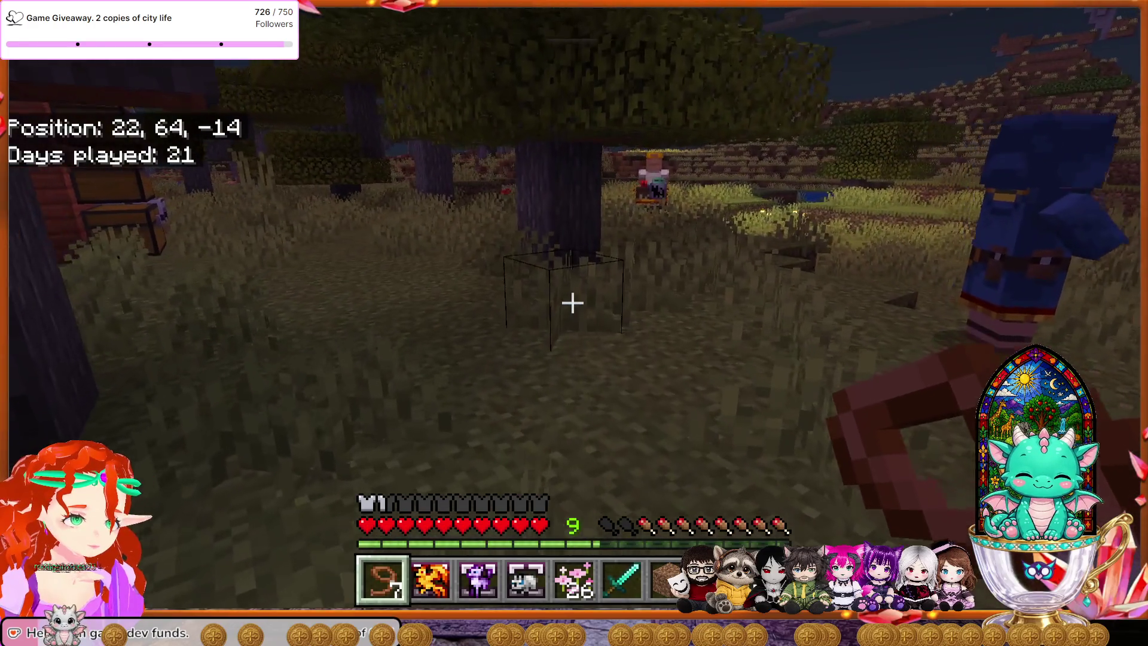
{"action": "key", "text": "w"}
{"action": "key", "text": "w"}
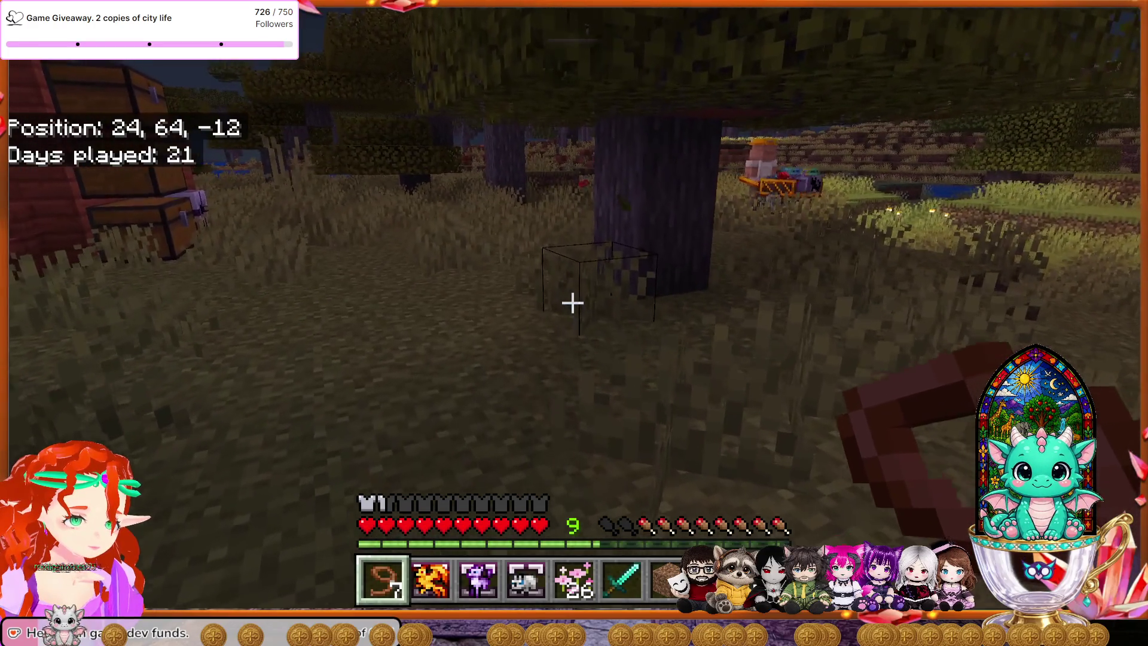
{"action": "key", "text": "w"}
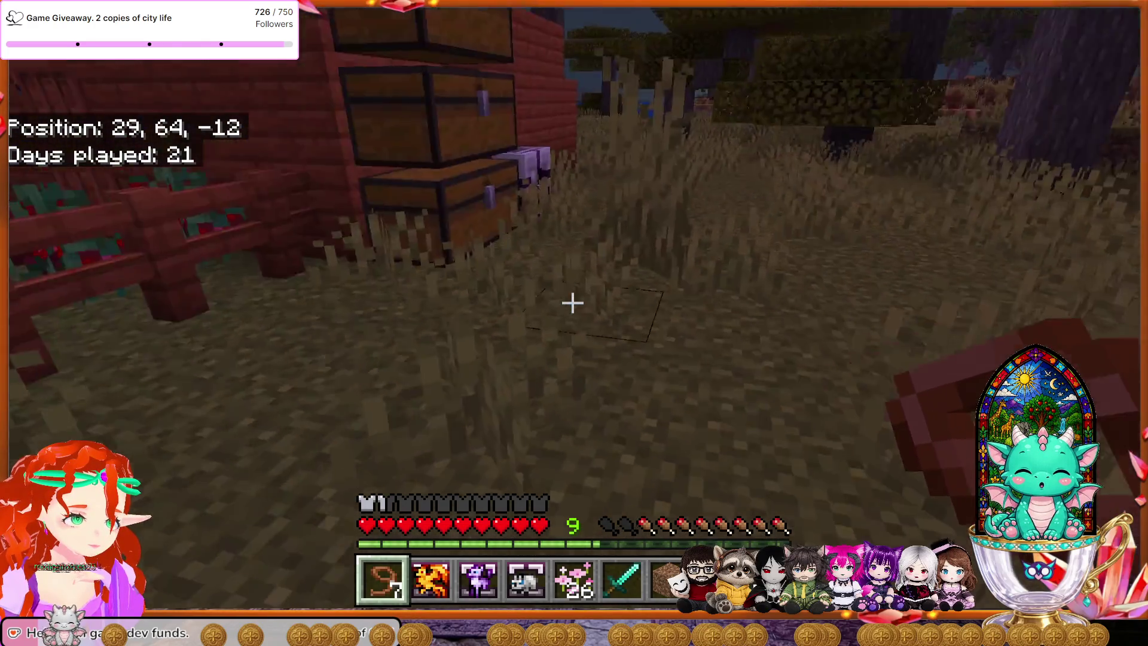
{"action": "key", "text": "w"}
{"action": "key", "text": "w"}
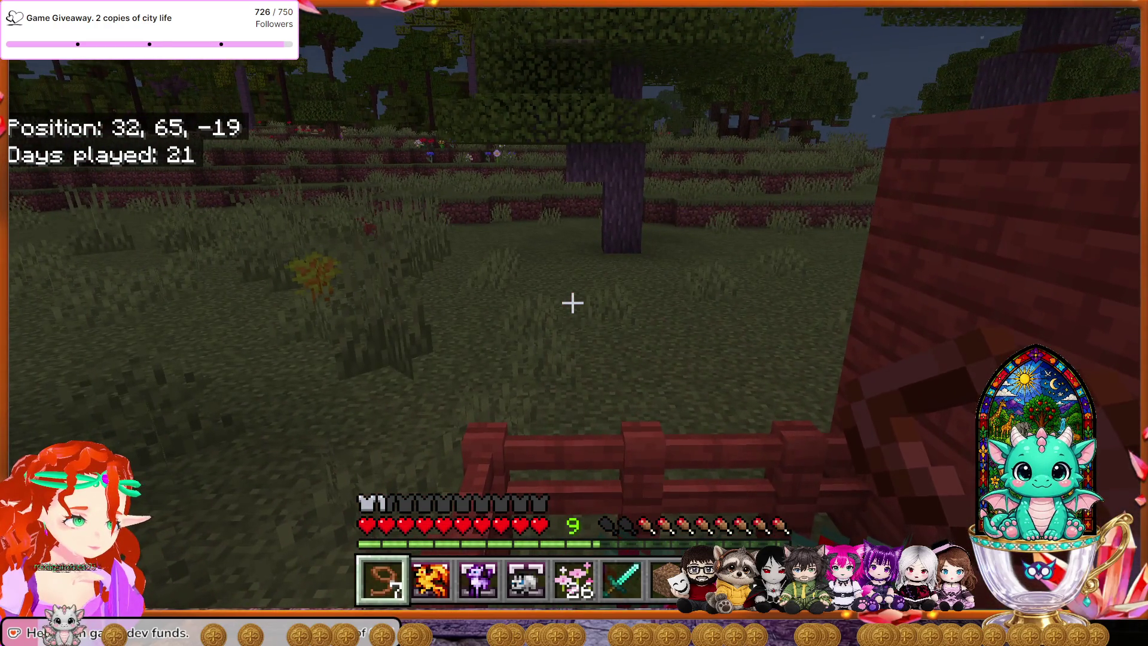
Step: Walk into the red barn, open the large chest to check it, then close it
{"action": "key", "text": "w"}
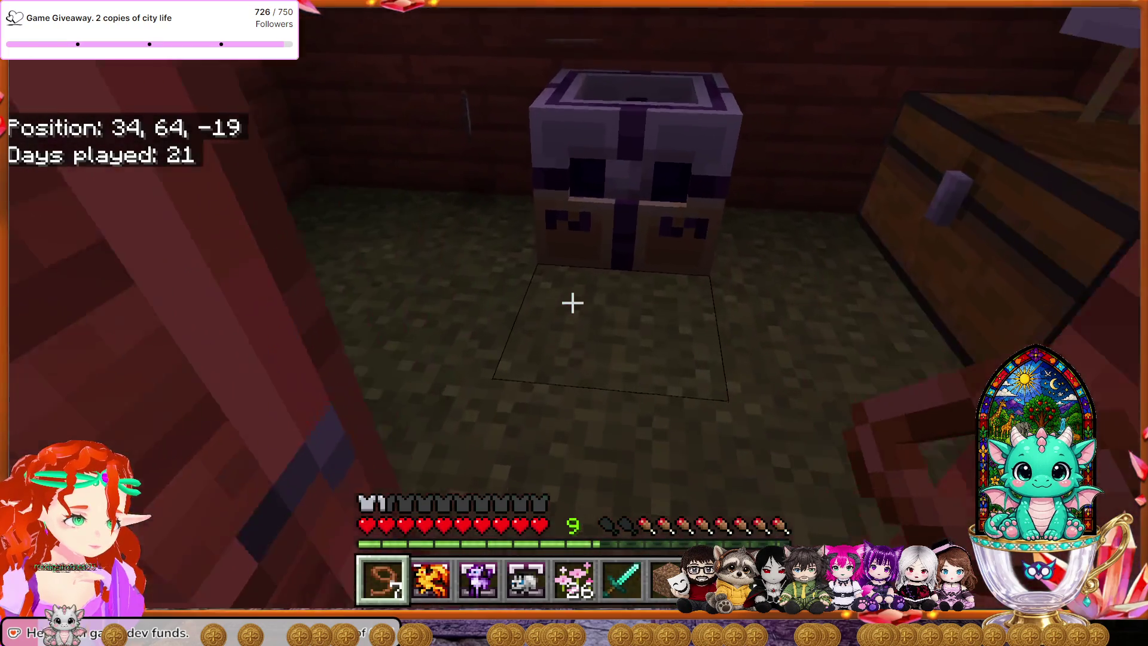
{"action": "key", "text": "w"}
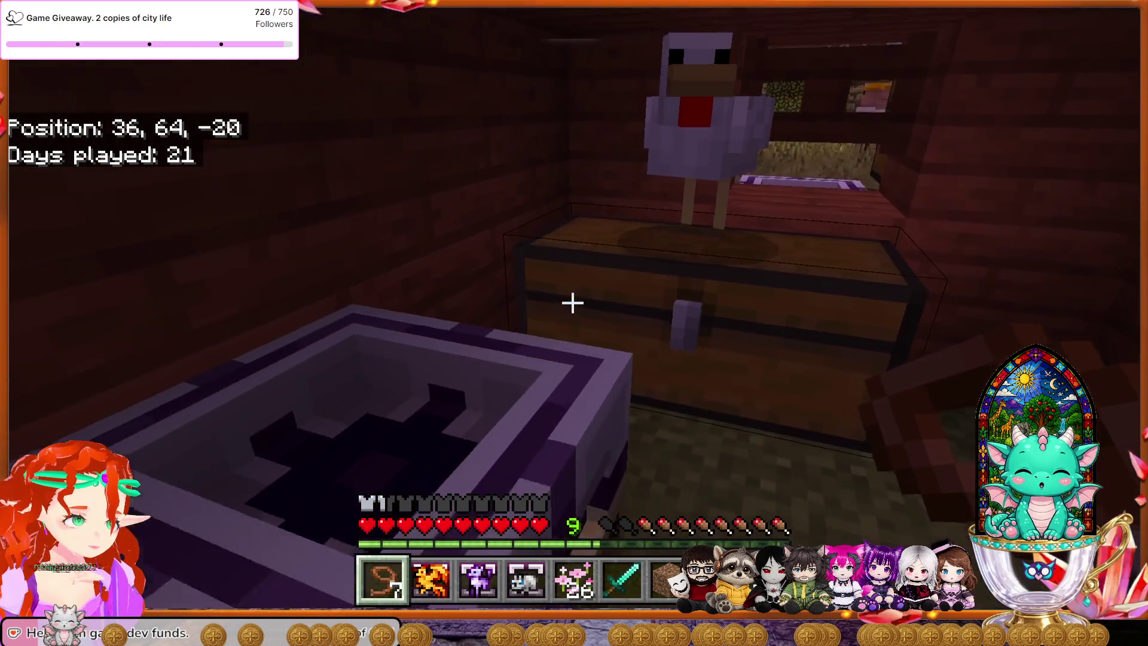
{"action": "key", "text": "s"}
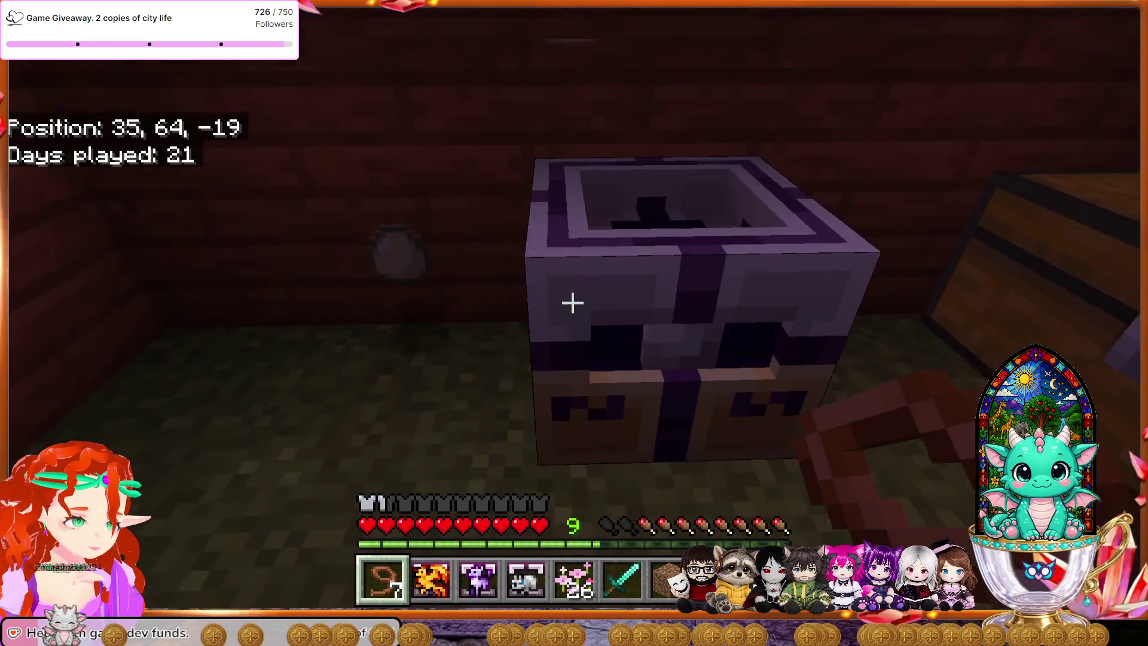
{"action": "key", "text": "w"}
{"action": "right_click", "coordinate": [572, 304]}
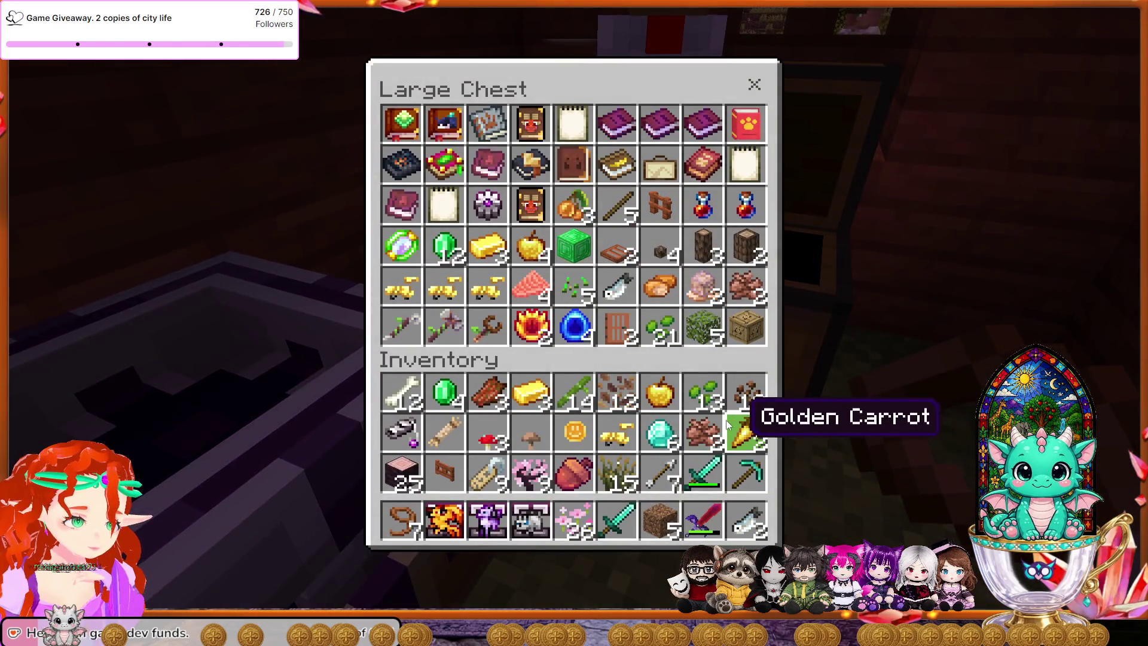
{"action": "key", "text": "Escape"}
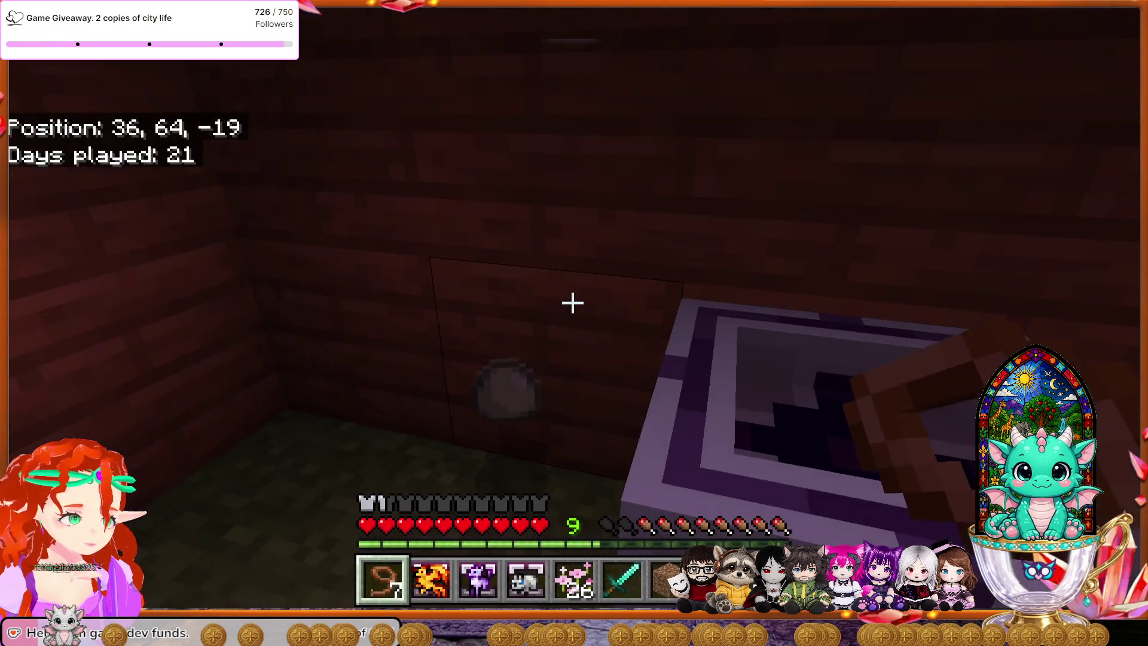
Step: Save and quit the world back to the Realms screen
{"action": "key", "text": "w"}
{"action": "key", "text": "Escape"}
{"action": "left_click", "coordinate": [447, 404]}
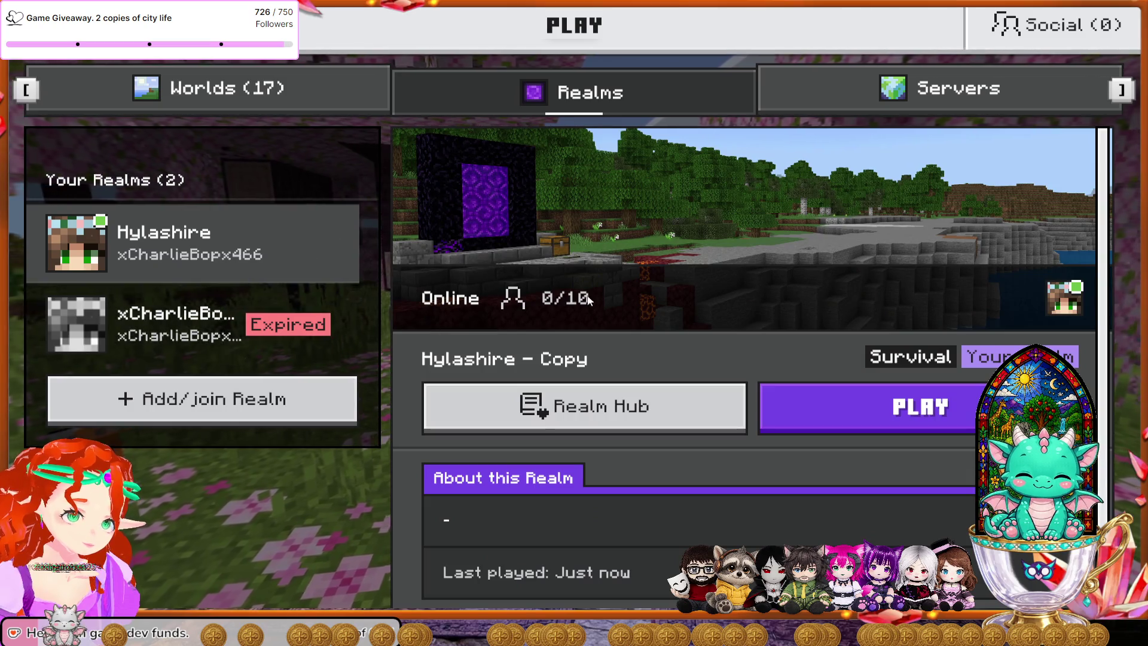
Step: Open Edit world from the World tab of the Hylashire - Copy realm's hub
{"action": "left_click", "coordinate": [718, 407]}
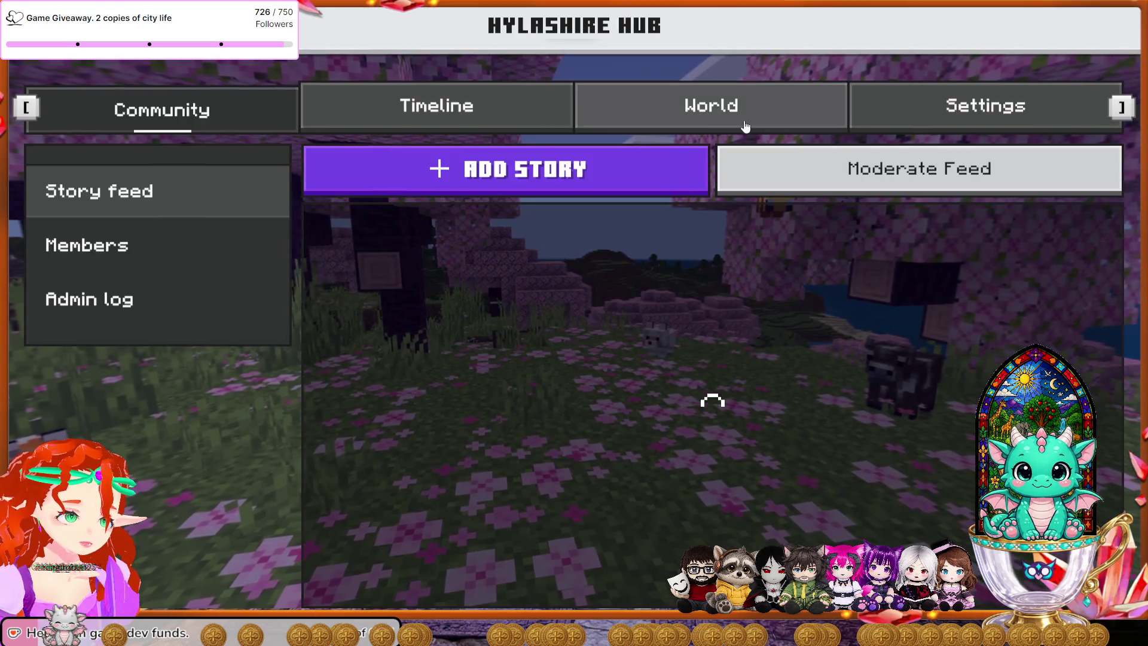
{"action": "left_click", "coordinate": [744, 126]}
{"action": "left_click", "coordinate": [902, 363]}
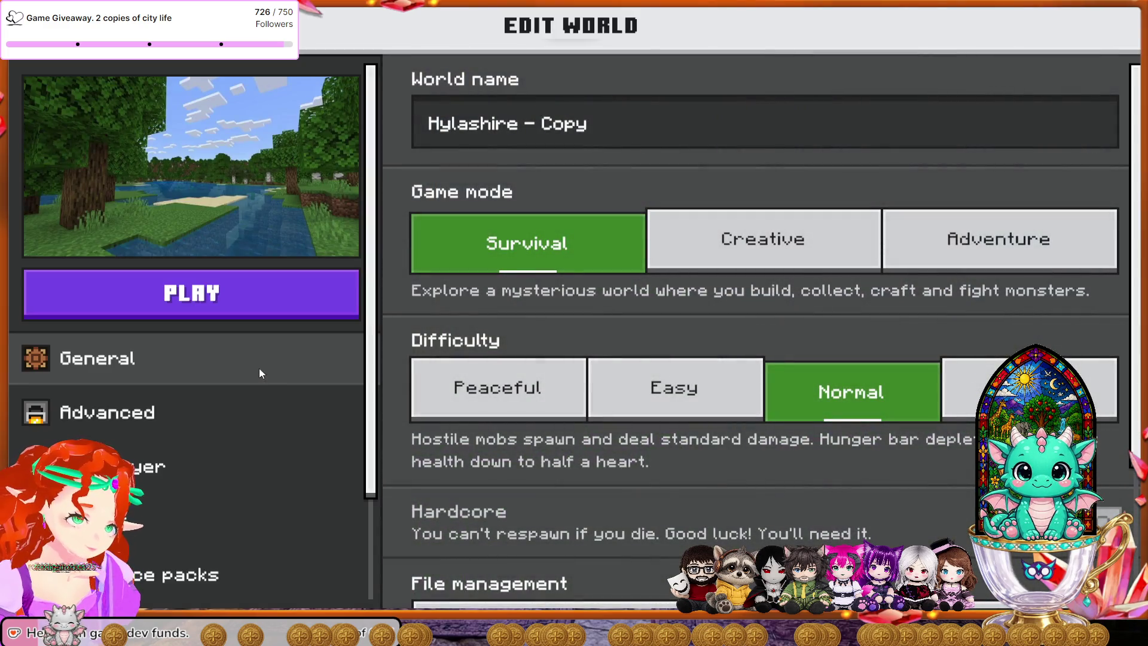
Step: Show the packs section's Active tab and scroll through the local add-ons like Ore Beetles and Village Defense
{"action": "scroll", "coordinate": [267, 452], "scroll_direction": "down", "scroll_amount": 2}
{"action": "left_click", "coordinate": [224, 461]}
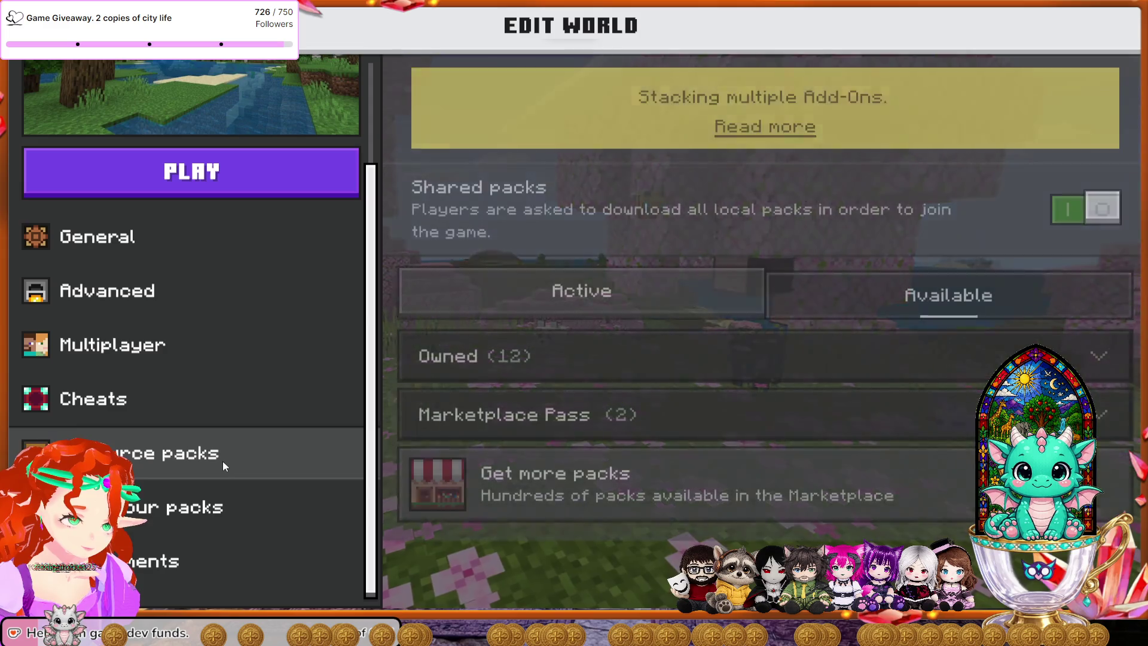
{"action": "left_click", "coordinate": [726, 281]}
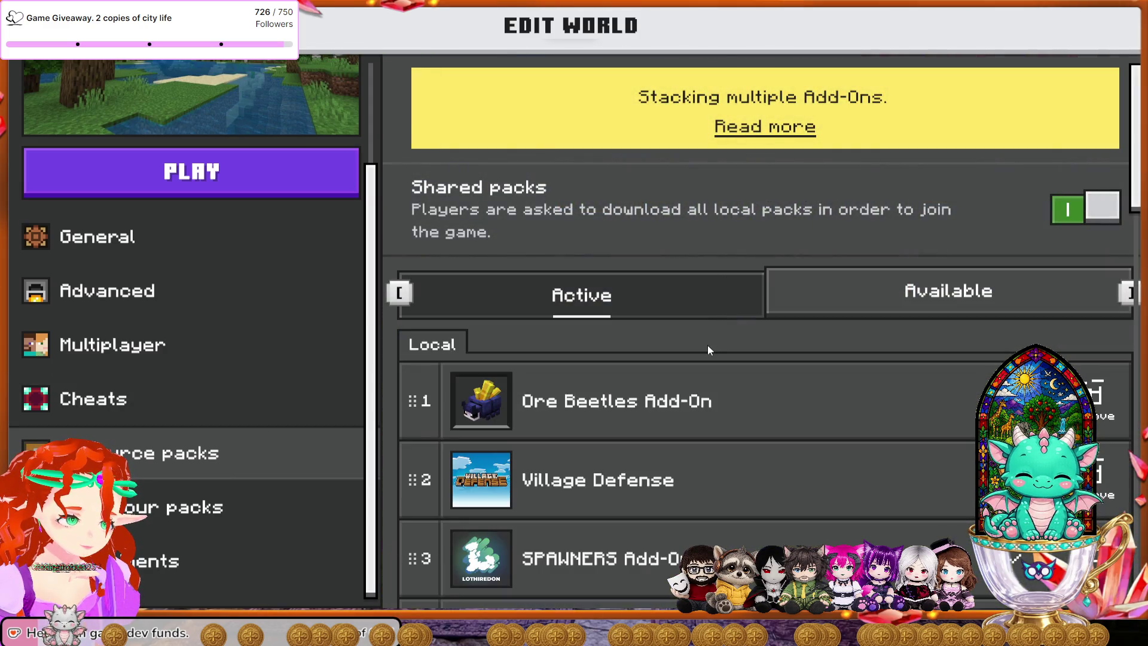
{"action": "scroll", "coordinate": [710, 358], "scroll_direction": "down", "scroll_amount": 1}
{"action": "scroll", "coordinate": [713, 387], "scroll_direction": "down", "scroll_amount": 1}
{"action": "scroll", "coordinate": [713, 387], "scroll_direction": "down", "scroll_amount": 1}
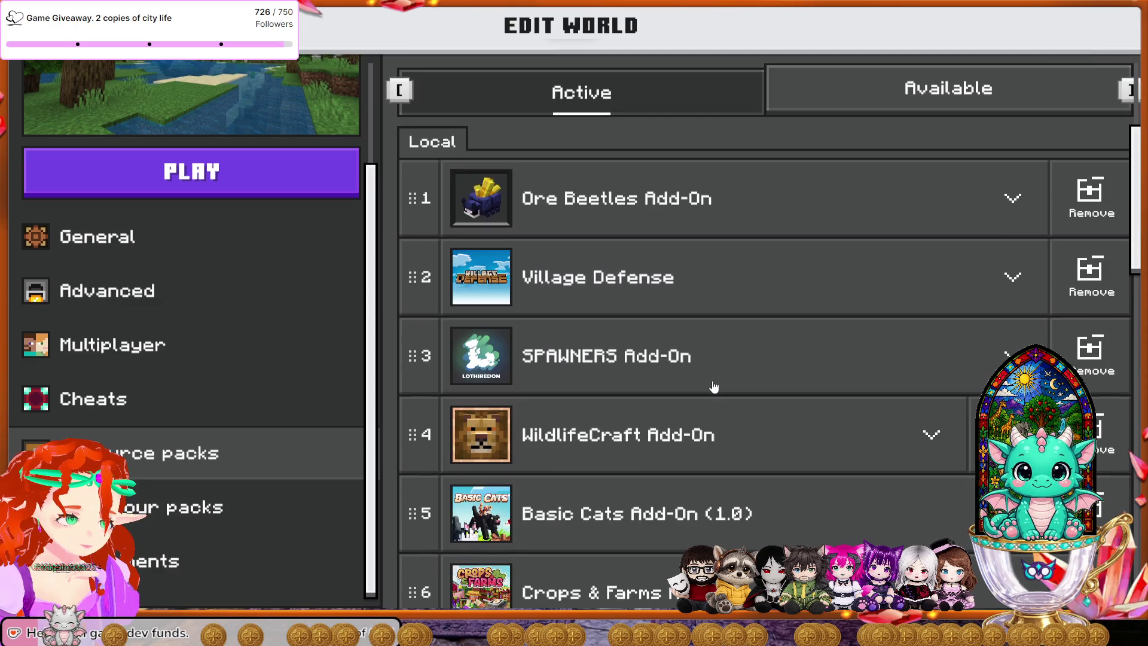
{"action": "scroll", "coordinate": [713, 387], "scroll_direction": "down", "scroll_amount": 1}
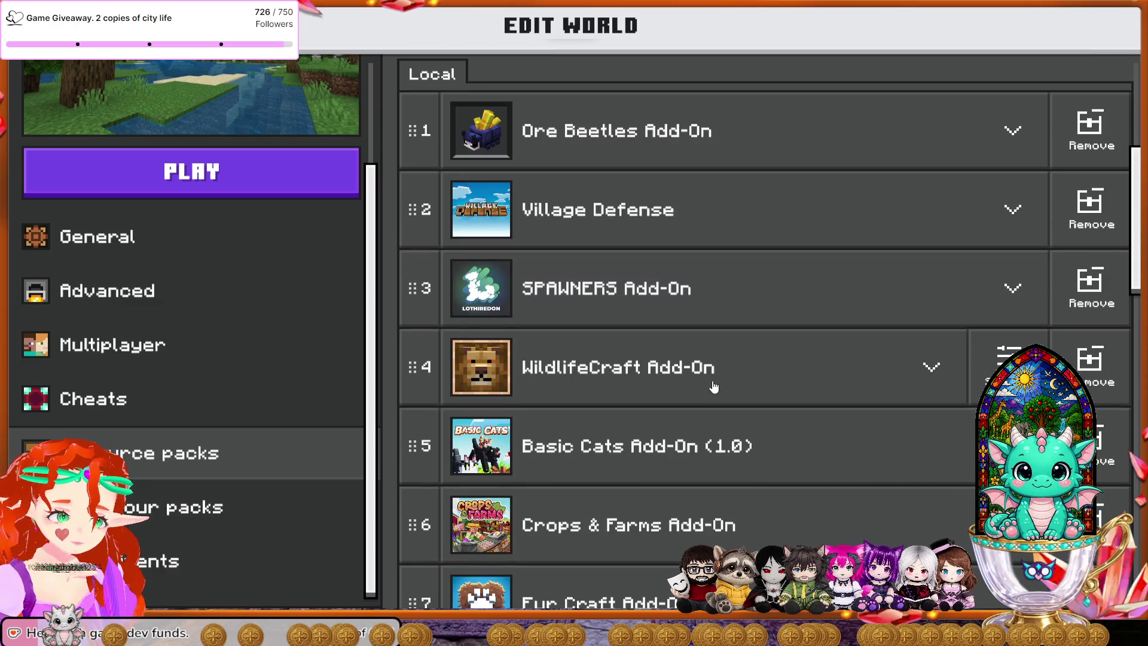
{"action": "scroll", "coordinate": [714, 387], "scroll_direction": "down", "scroll_amount": 1}
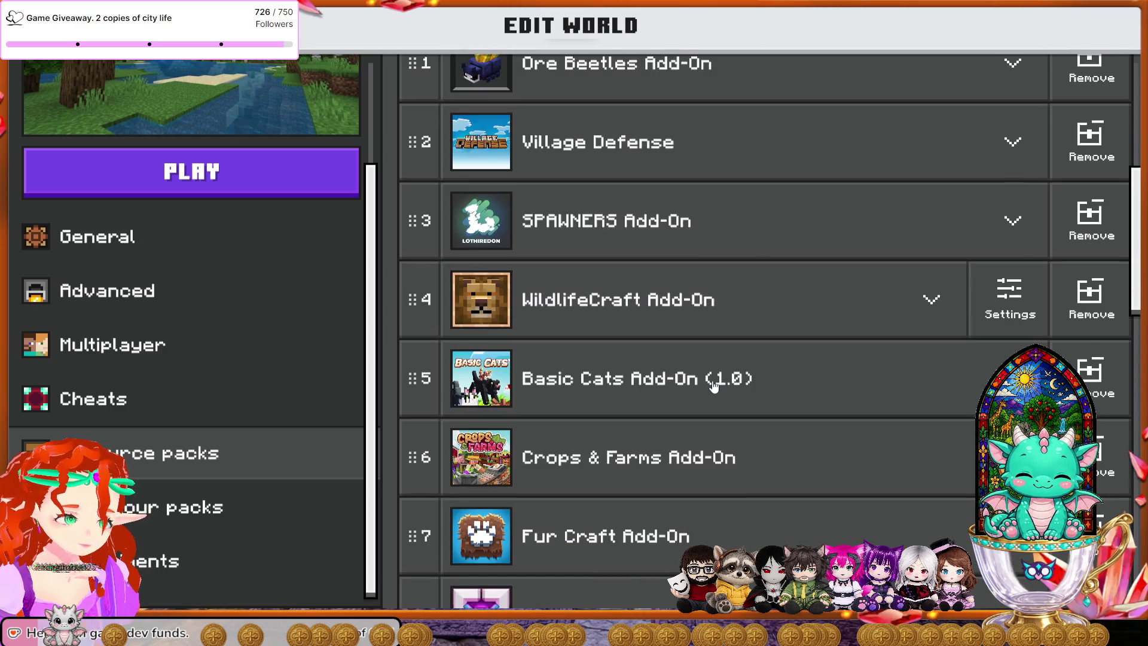
{"action": "scroll", "coordinate": [713, 386], "scroll_direction": "down", "scroll_amount": 3}
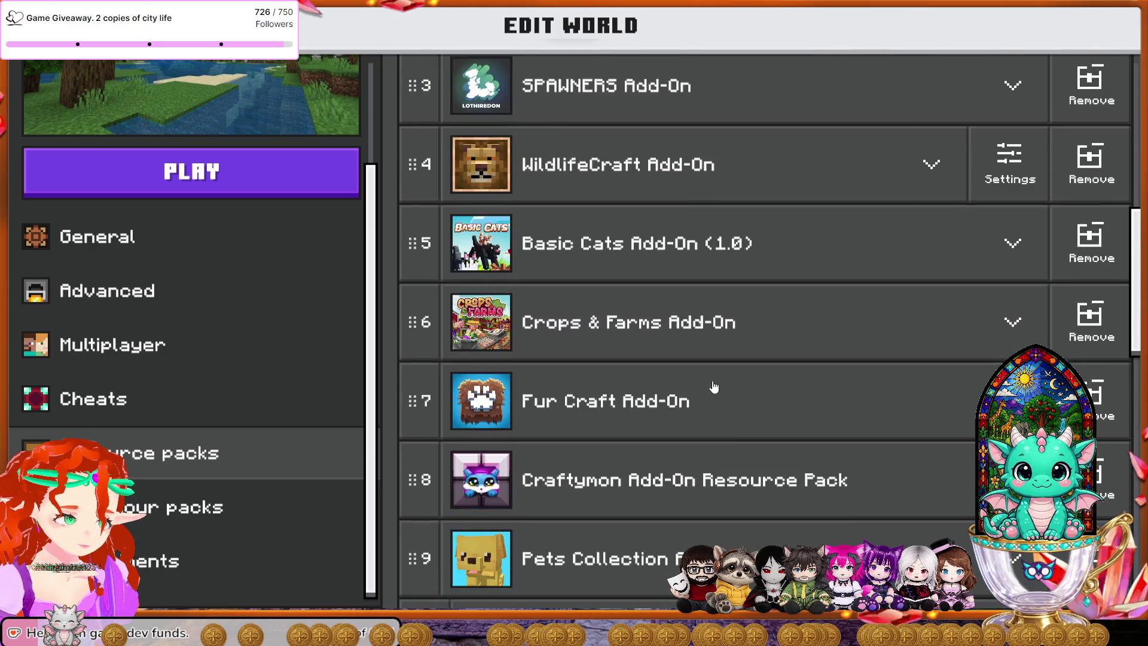
{"action": "scroll", "coordinate": [714, 389], "scroll_direction": "down", "scroll_amount": 4}
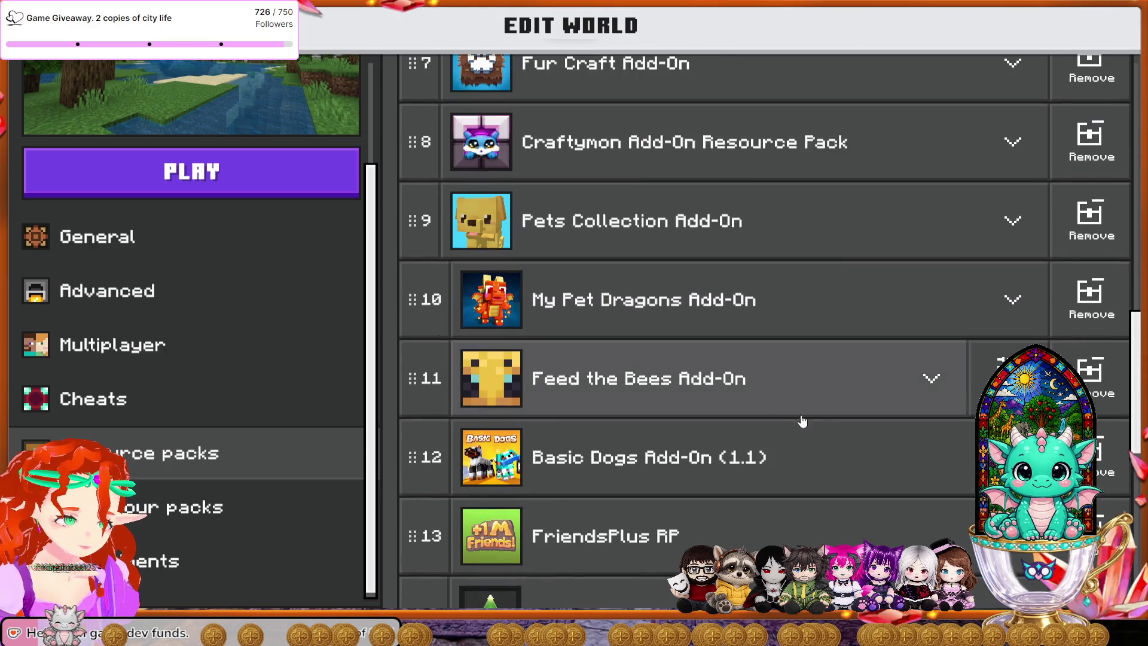
Step: Remove Basic Dogs Add-On (1.1) and Basic Cats Add-On (1.0), choosing Just continue at each warning
{"action": "left_click", "coordinate": [1092, 457]}
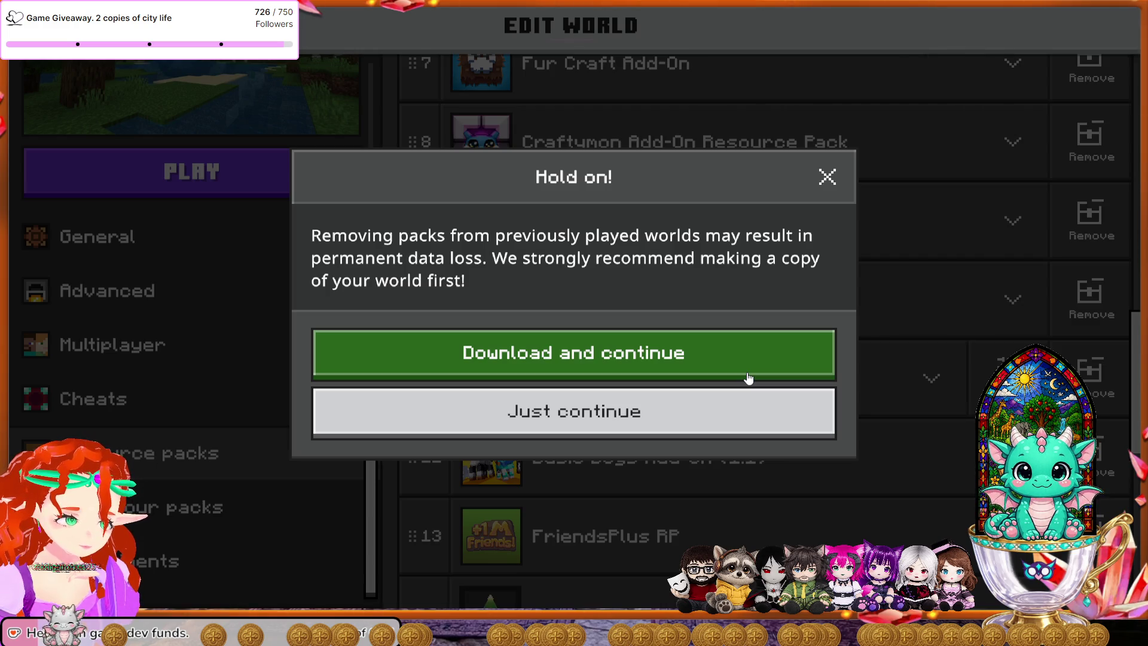
{"action": "left_click", "coordinate": [703, 422]}
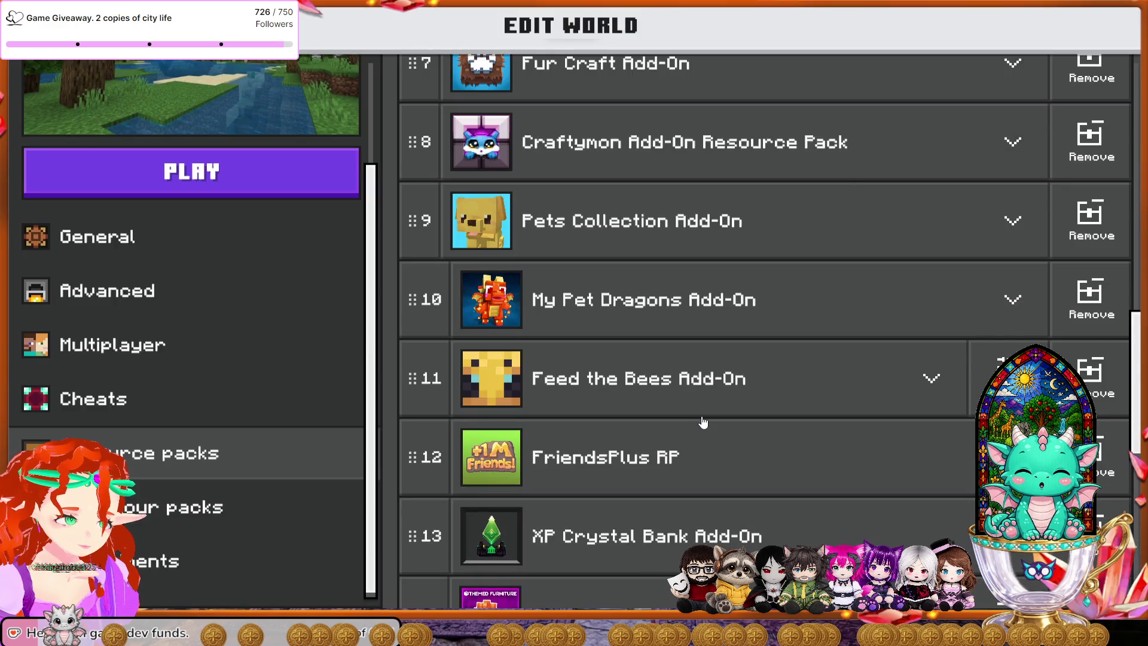
{"action": "scroll", "coordinate": [712, 420], "scroll_direction": "up", "scroll_amount": 4}
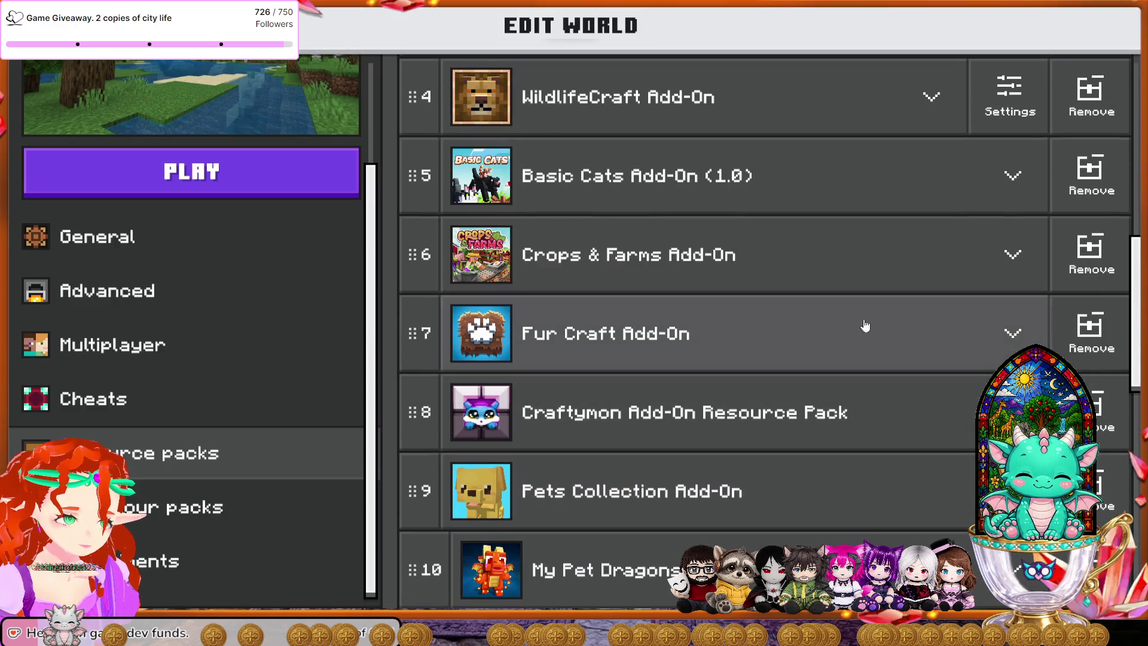
{"action": "left_click", "coordinate": [1086, 197]}
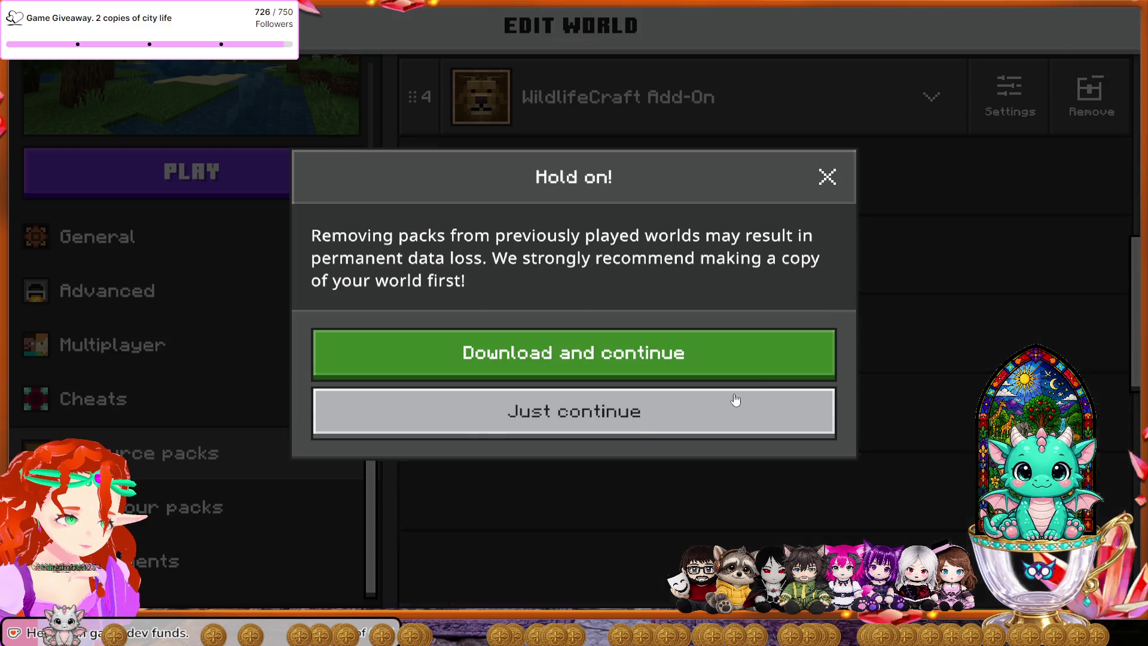
{"action": "left_click", "coordinate": [736, 400]}
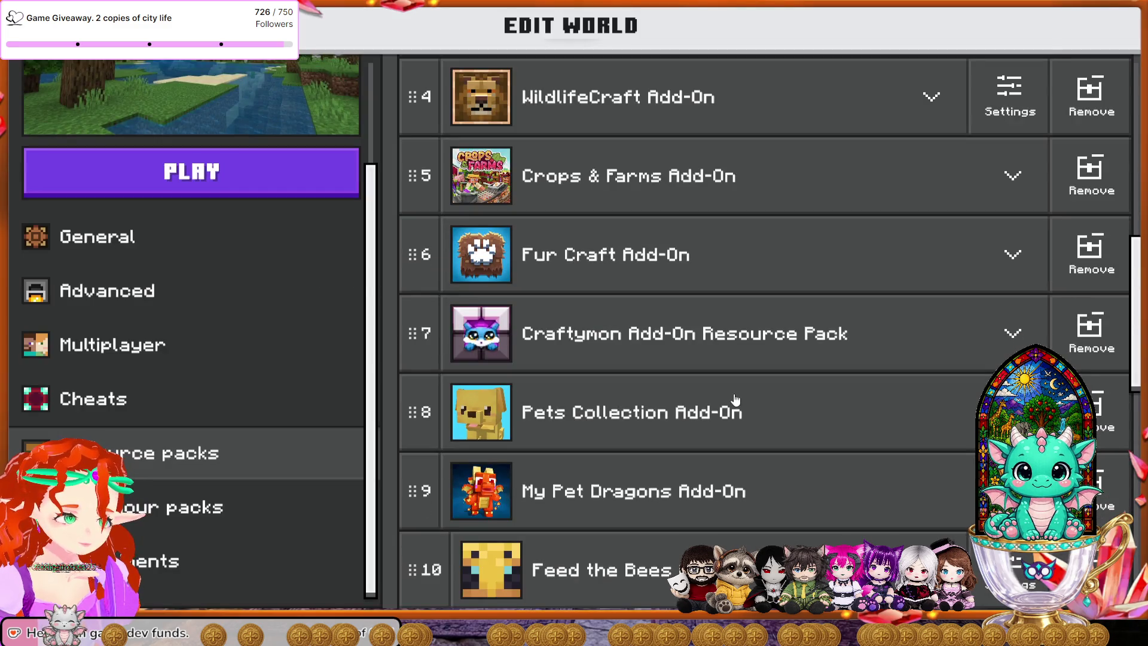
Step: Scroll through the remaining 14 active add-ons, from Ore Beetles to Cute Shops, to verify
{"action": "scroll", "coordinate": [736, 400], "scroll_direction": "down", "scroll_amount": 2}
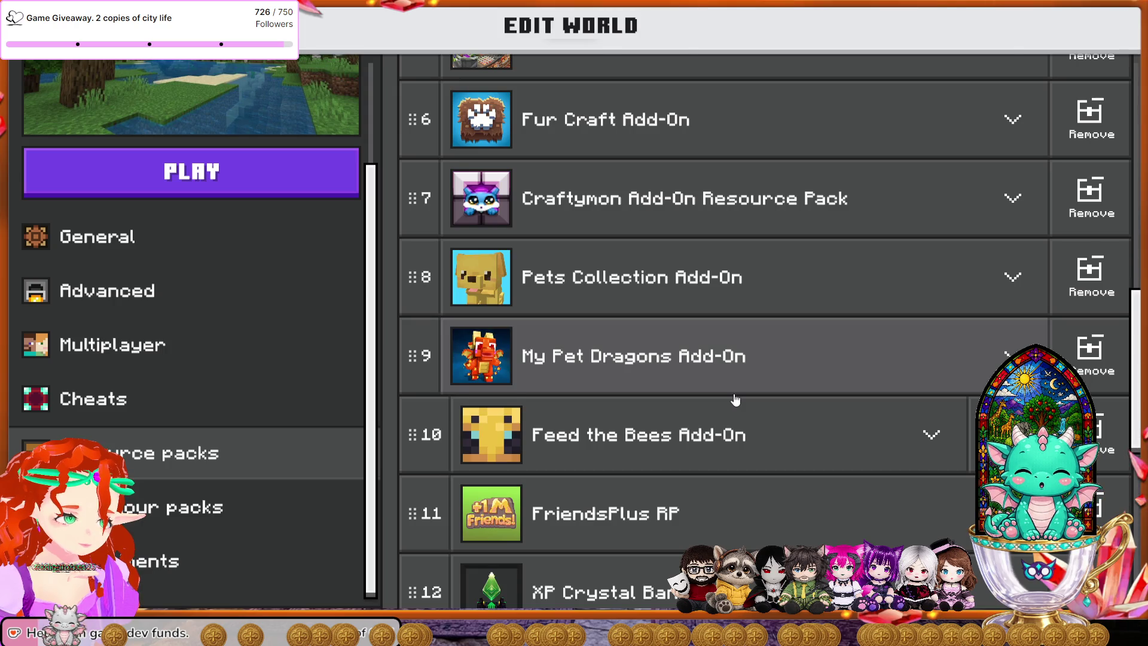
{"action": "scroll", "coordinate": [736, 399], "scroll_direction": "down", "scroll_amount": 1}
{"action": "scroll", "coordinate": [736, 399], "scroll_direction": "down", "scroll_amount": 2}
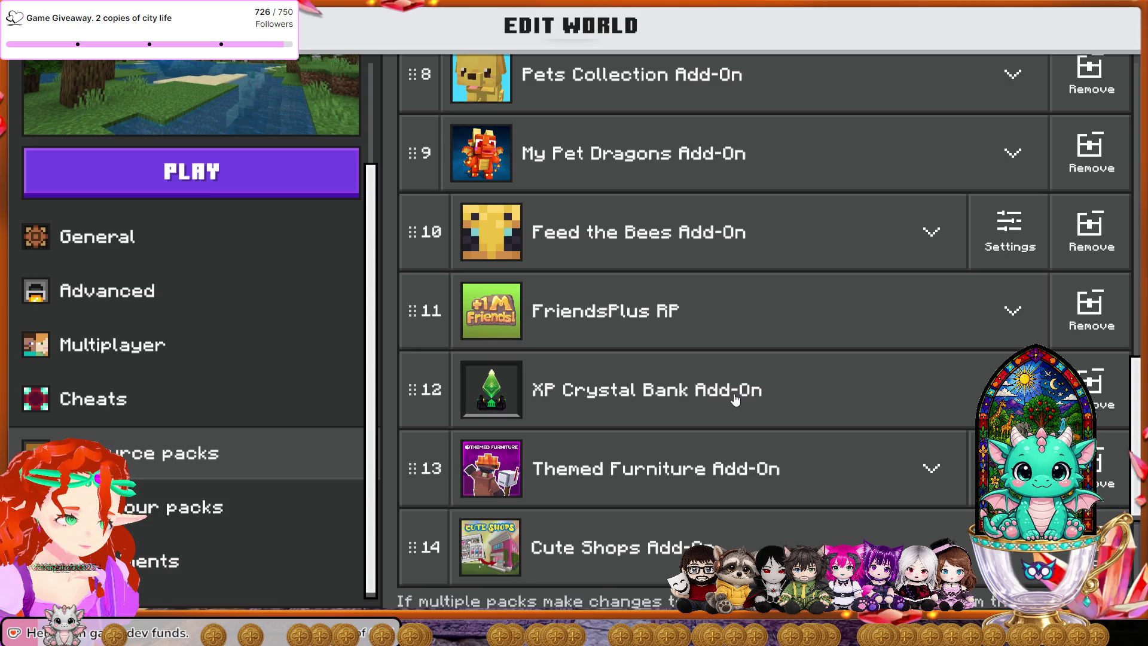
{"action": "scroll", "coordinate": [735, 397], "scroll_direction": "up", "scroll_amount": 1}
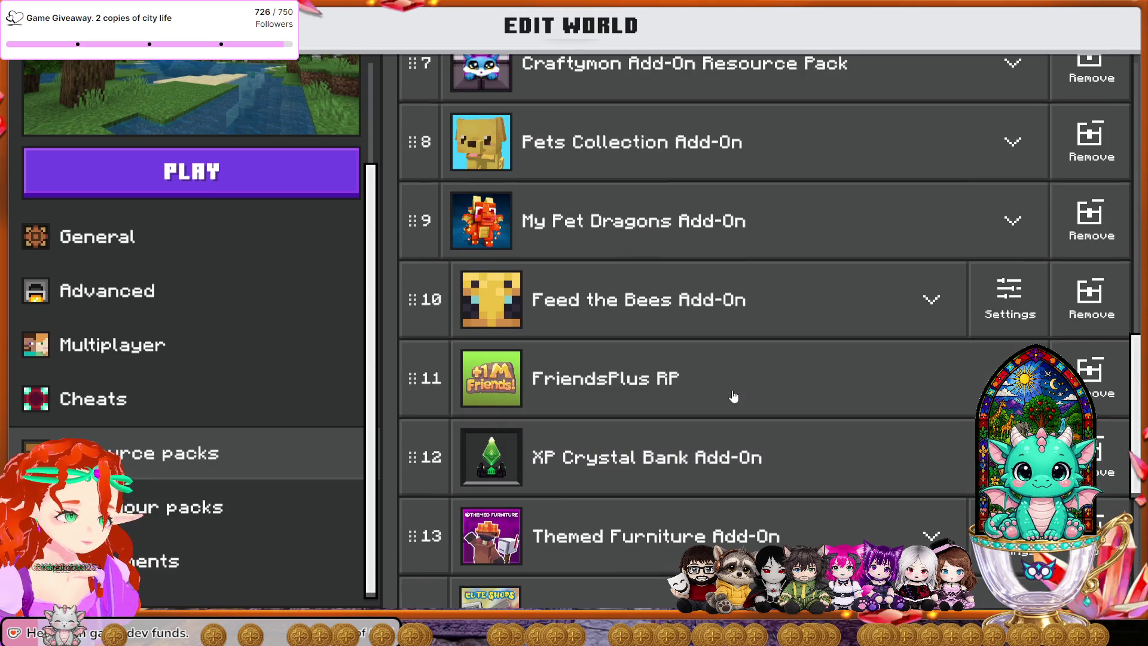
{"action": "scroll", "coordinate": [734, 397], "scroll_direction": "up", "scroll_amount": 1}
{"action": "scroll", "coordinate": [731, 392], "scroll_direction": "up", "scroll_amount": 3}
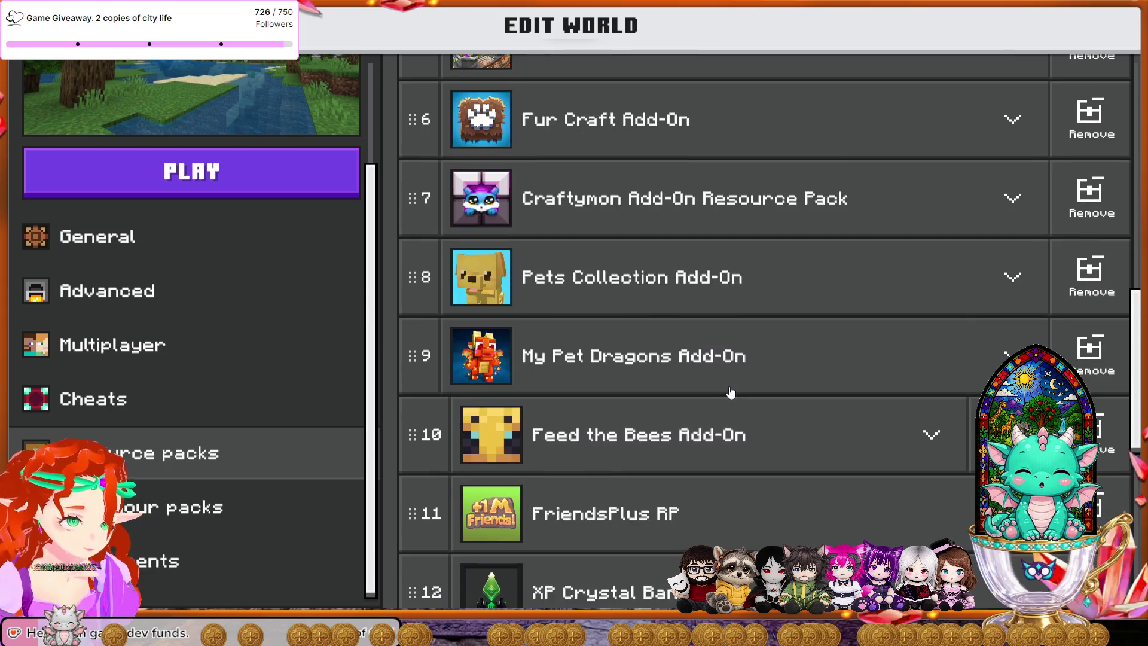
{"action": "scroll", "coordinate": [729, 388], "scroll_direction": "up", "scroll_amount": 1}
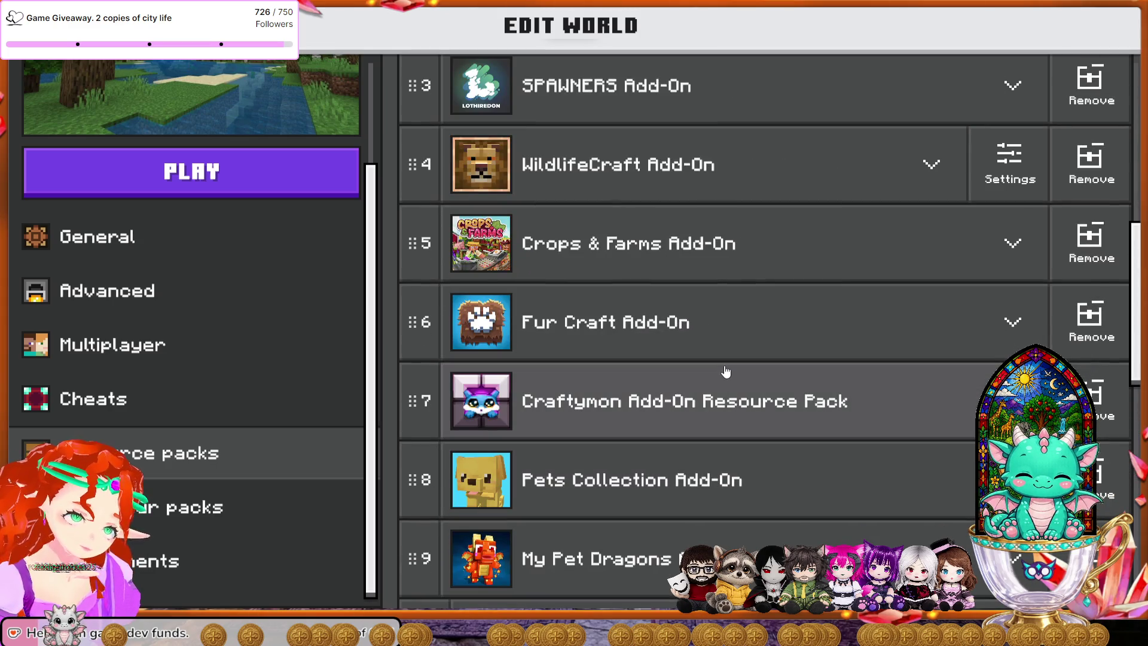
{"action": "scroll", "coordinate": [727, 372], "scroll_direction": "up", "scroll_amount": 2}
{"action": "scroll", "coordinate": [726, 372], "scroll_direction": "up", "scroll_amount": 4}
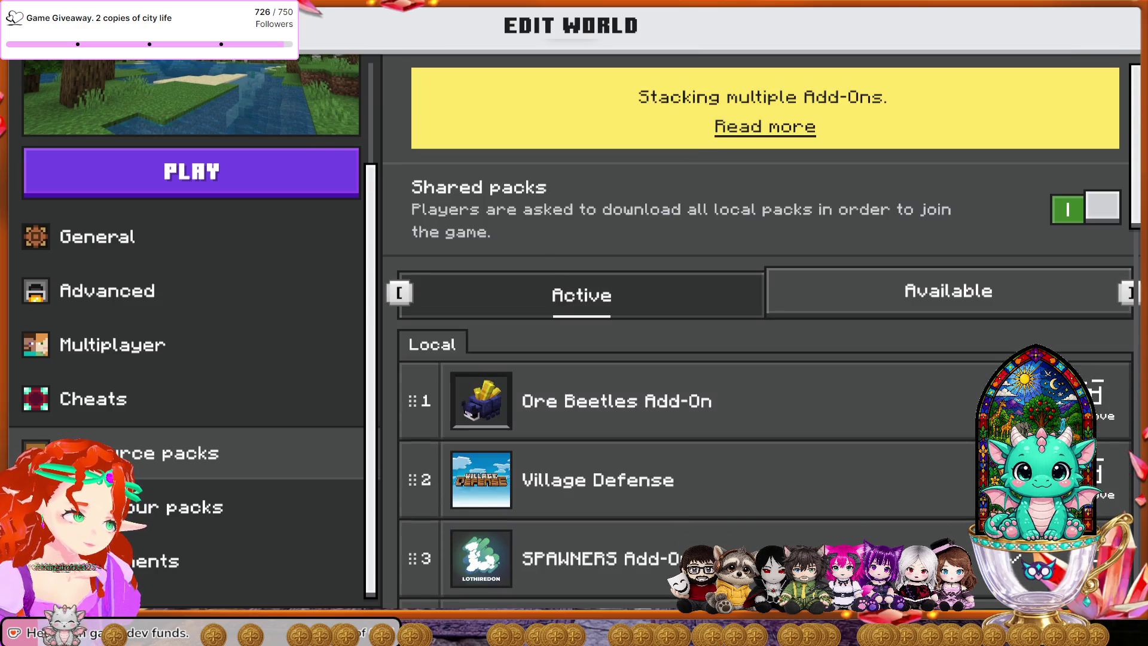
Step: Exit Edit World and choose Save changes to upload the add-on edits
{"action": "key", "text": "Escape"}
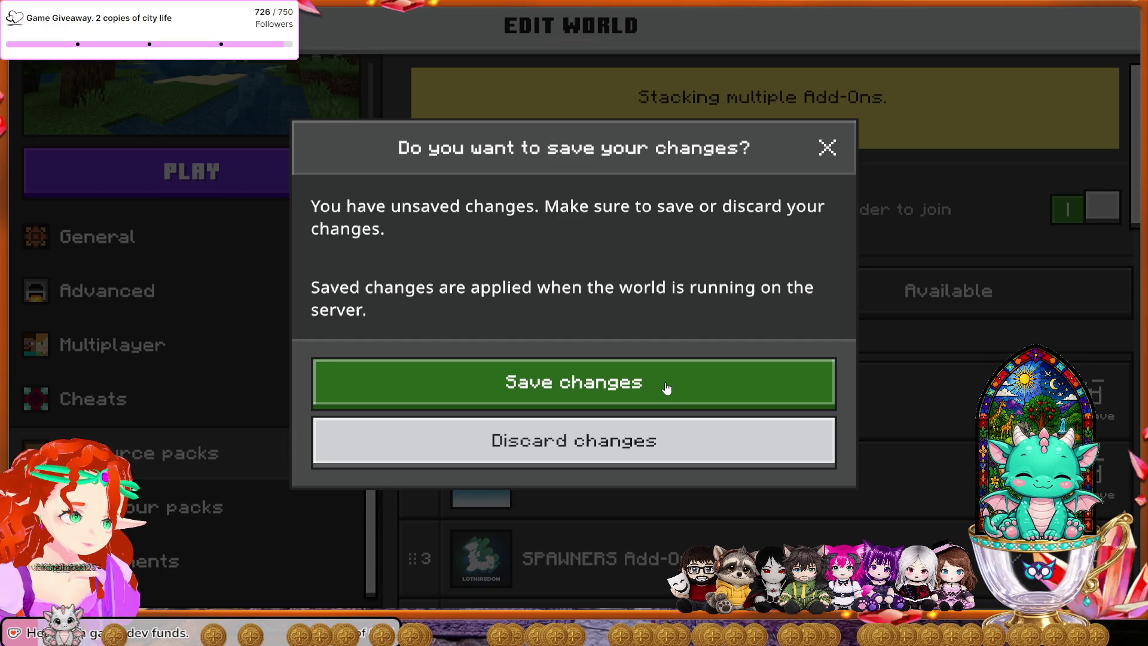
{"action": "left_click", "coordinate": [667, 387]}
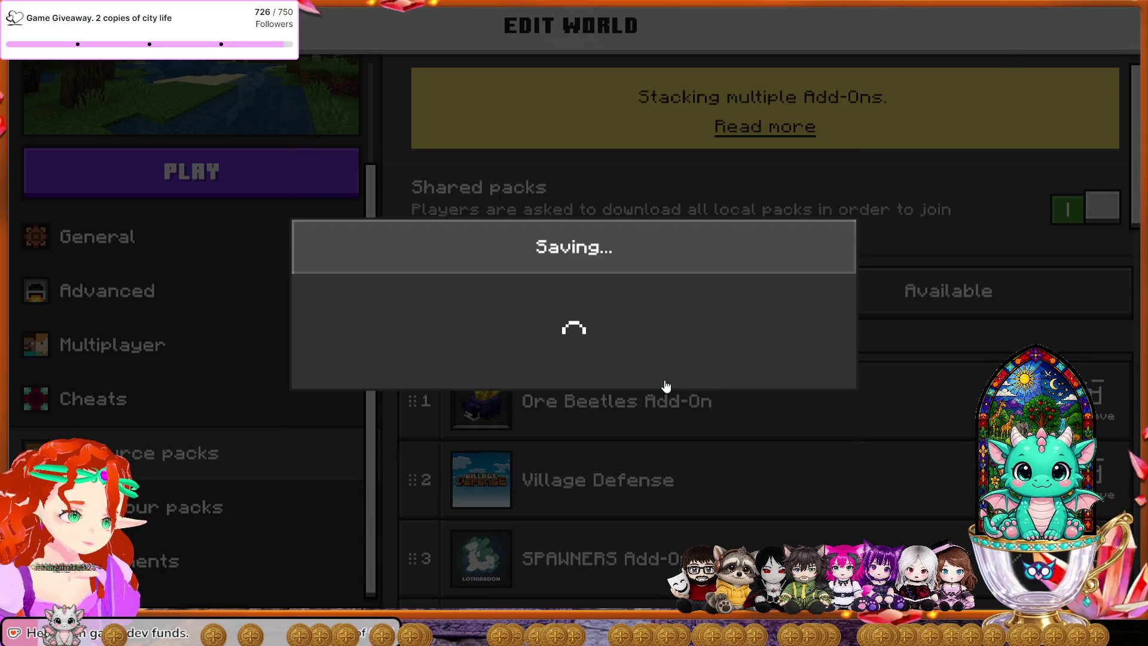
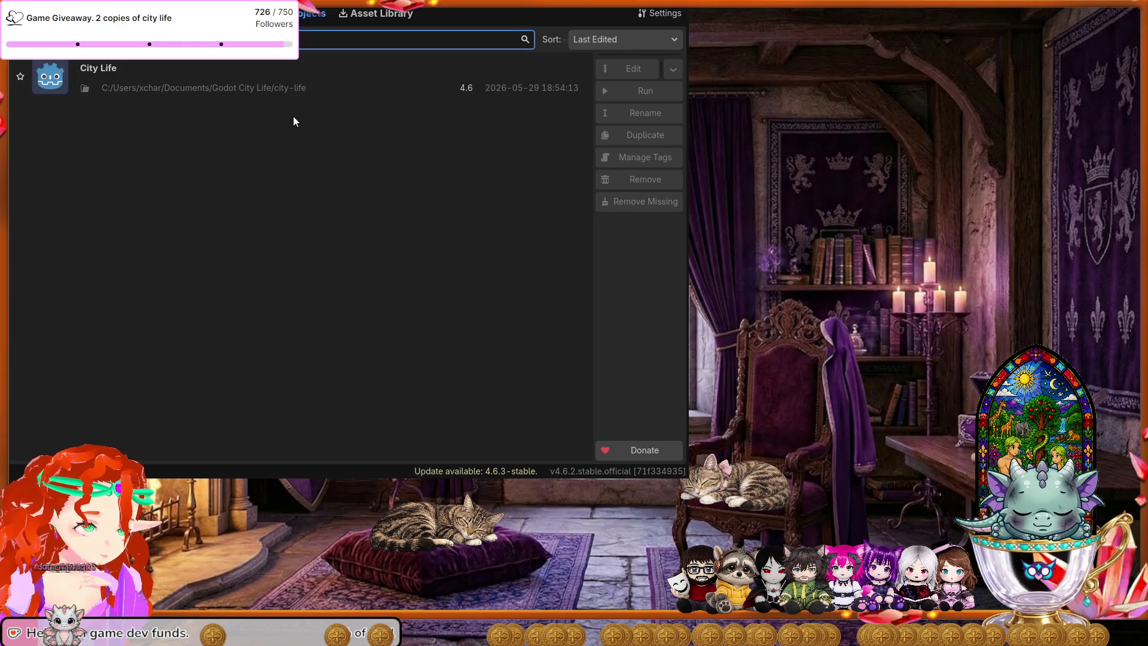
Step: Open the City Life project (Godot 4.6) from the Project Manager list
{"action": "double_click", "coordinate": [291, 90]}
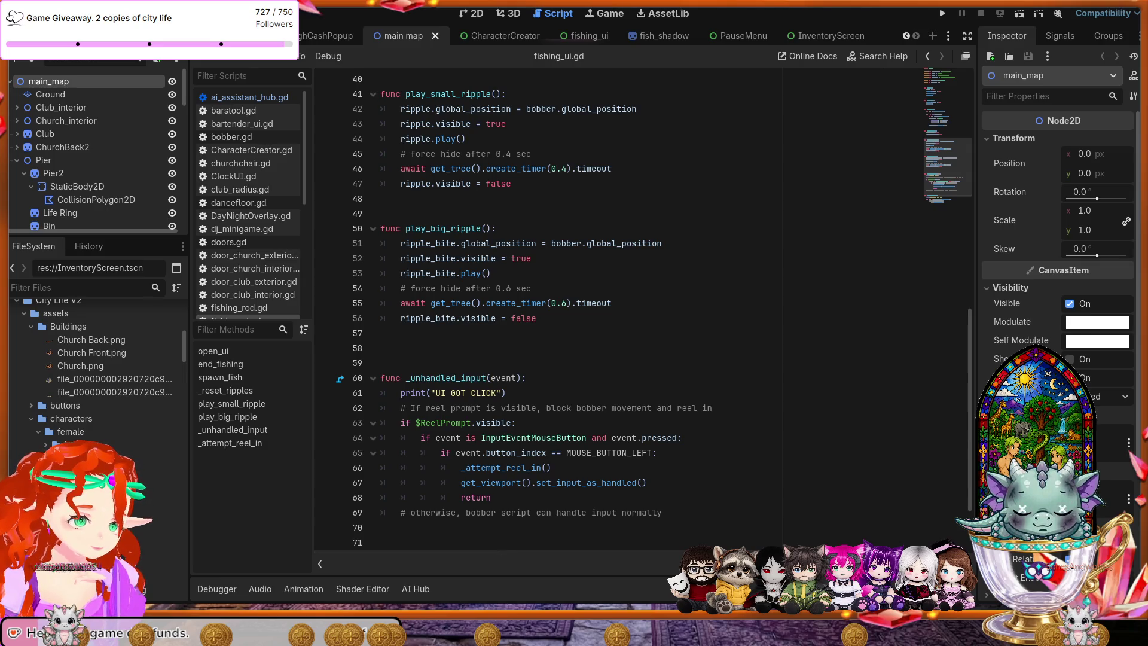
Step: In fishing_ui.gd, go to line 72, the _attempt_reel_in() function below _unhandled_input
{"action": "scroll", "coordinate": [502, 552], "scroll_direction": "down", "scroll_amount": 2}
{"action": "left_click", "coordinate": [503, 470]}
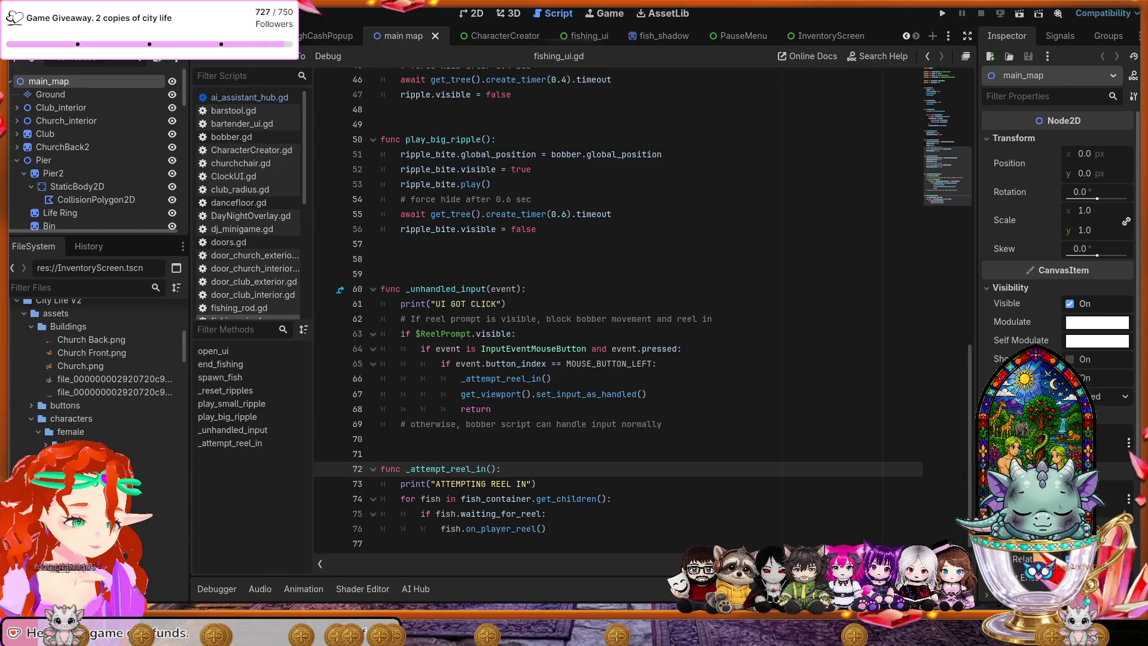